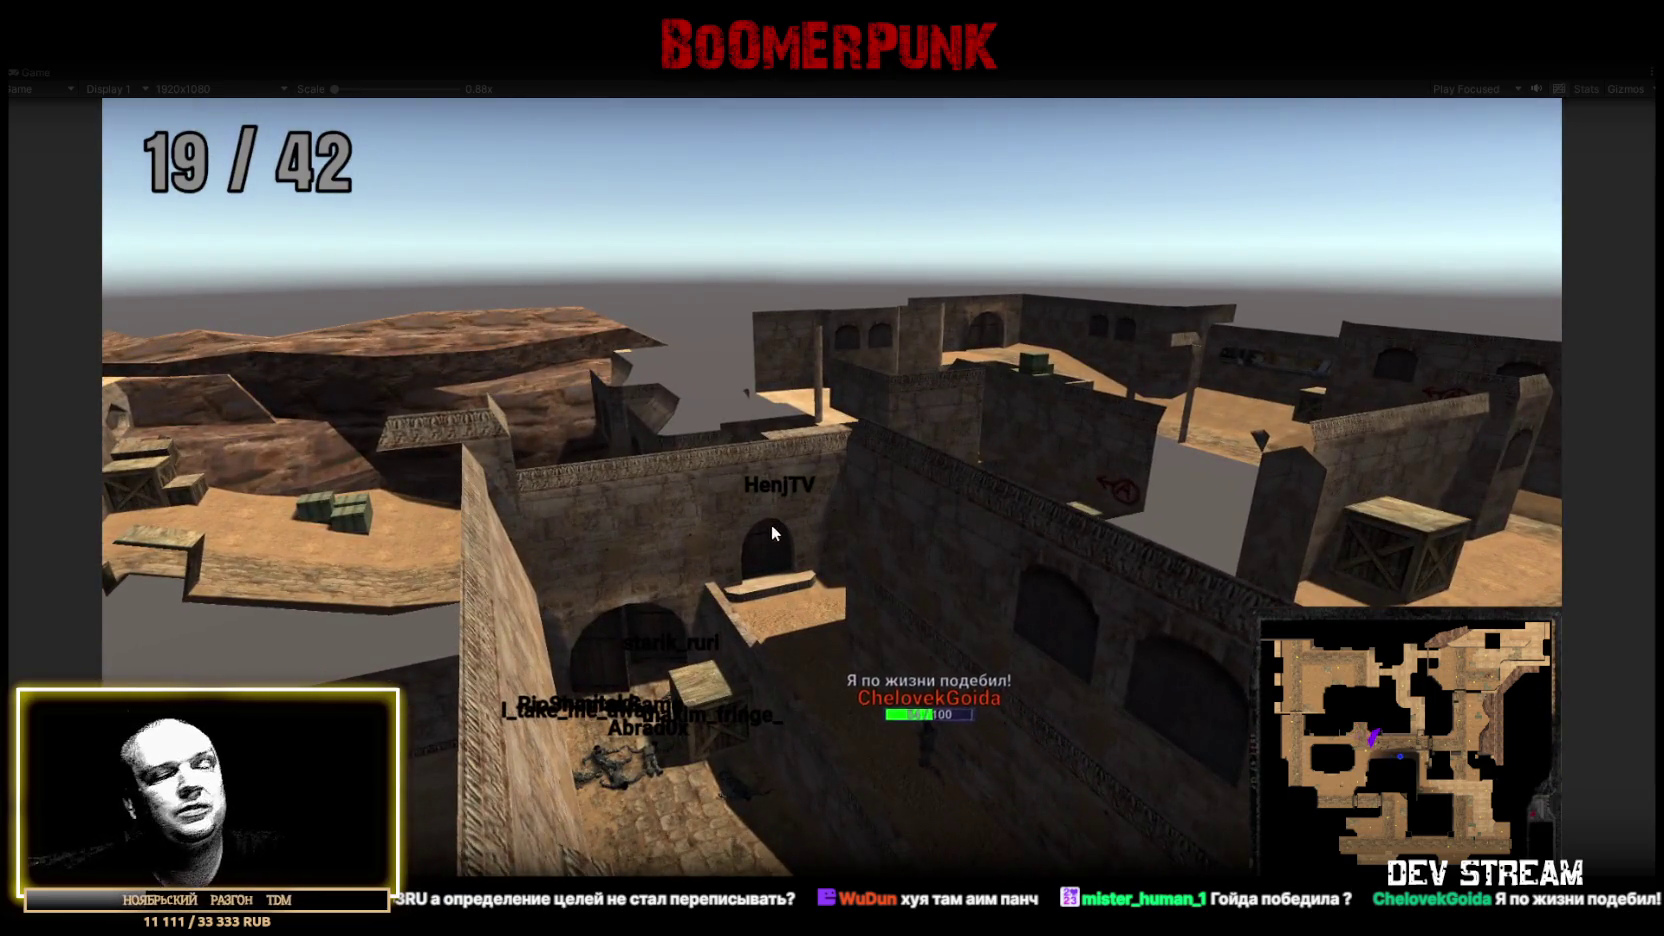
- Hold Tab to show the scoreboard with each player's kill, help, win and fb counts
key(Tab)
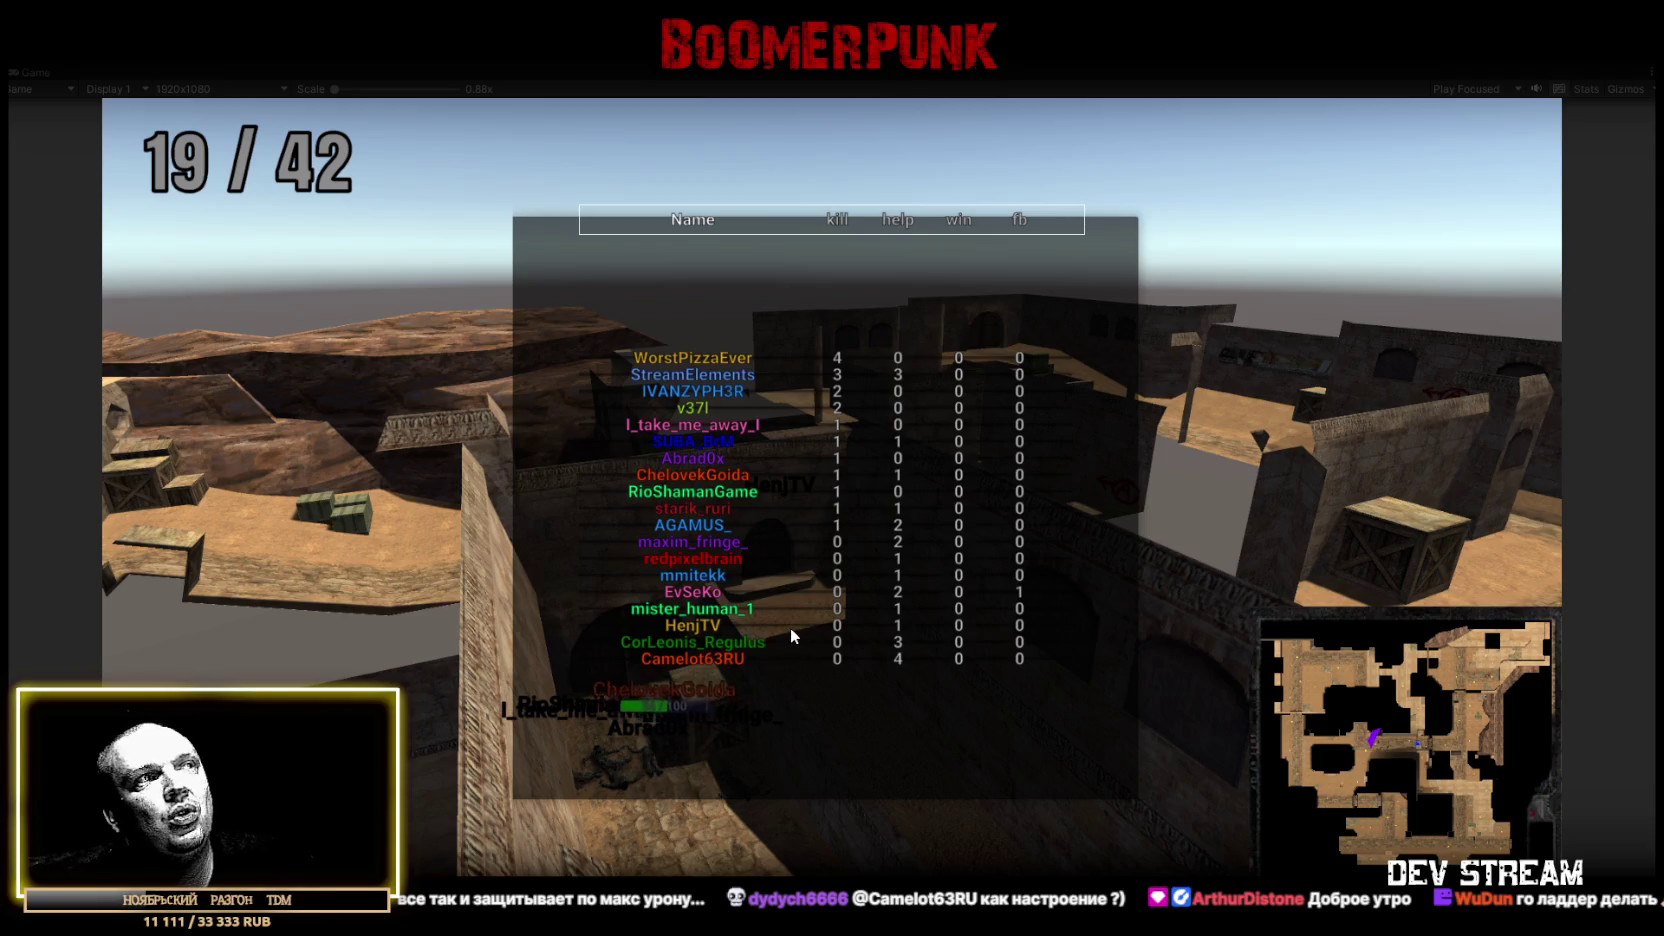
- Dismiss the scoreboard and respawn as the masked soldier standing beside the crate
click(970, 663)
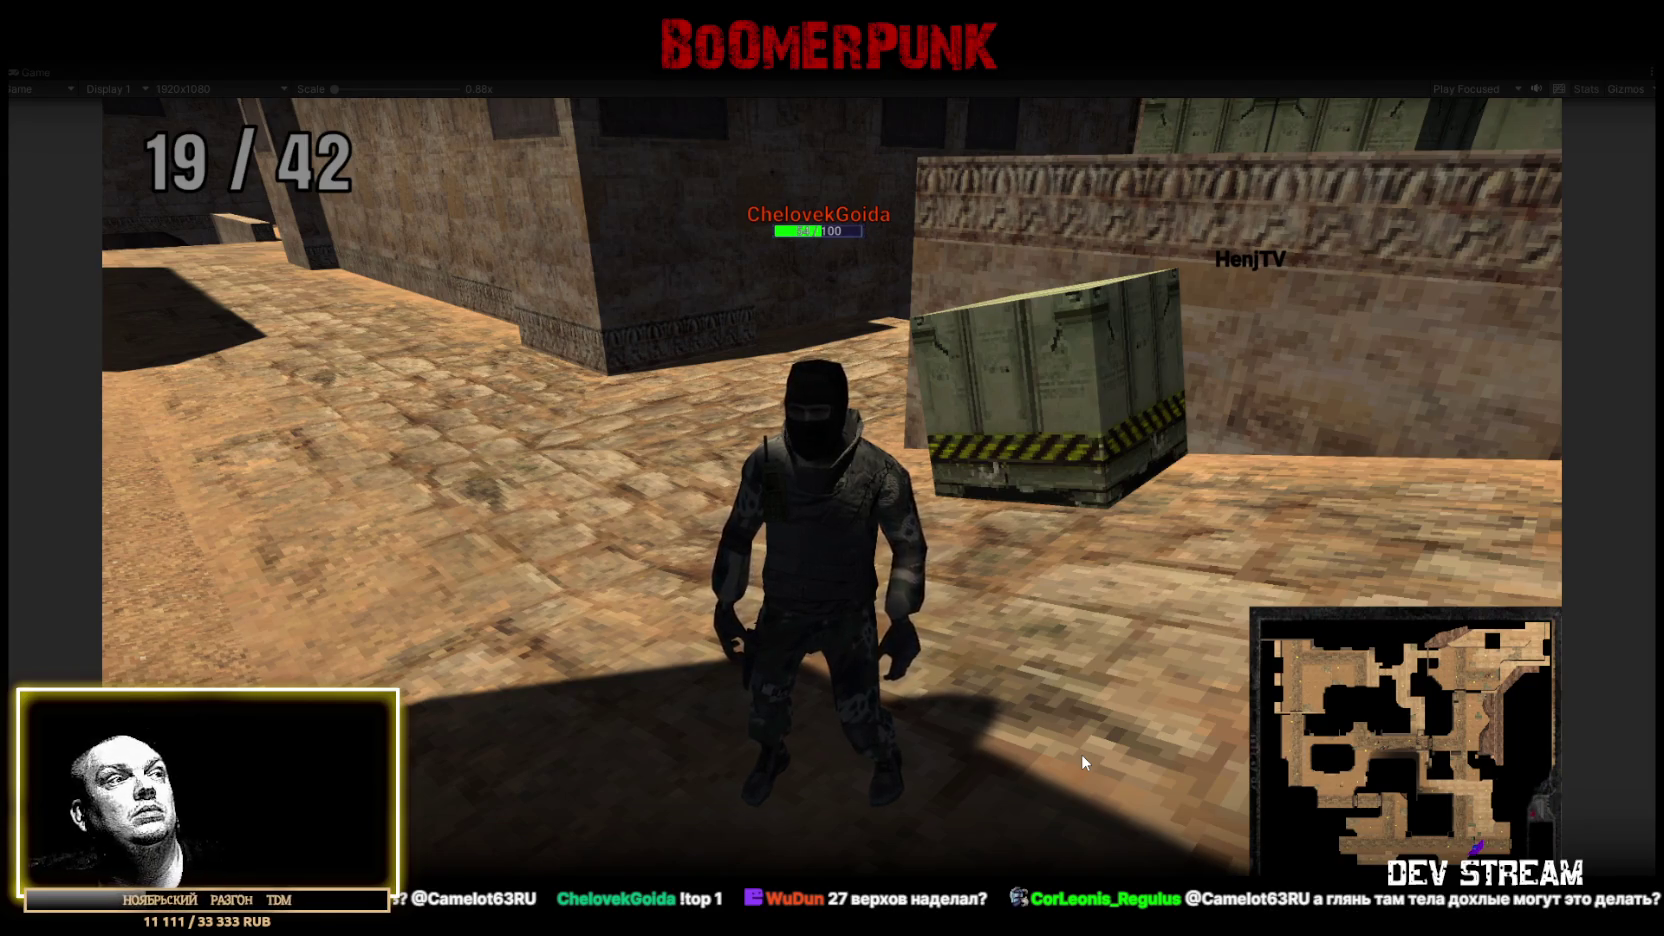
- Take control of the third-person camera in the Game view, beside the green crate
click(1114, 462)
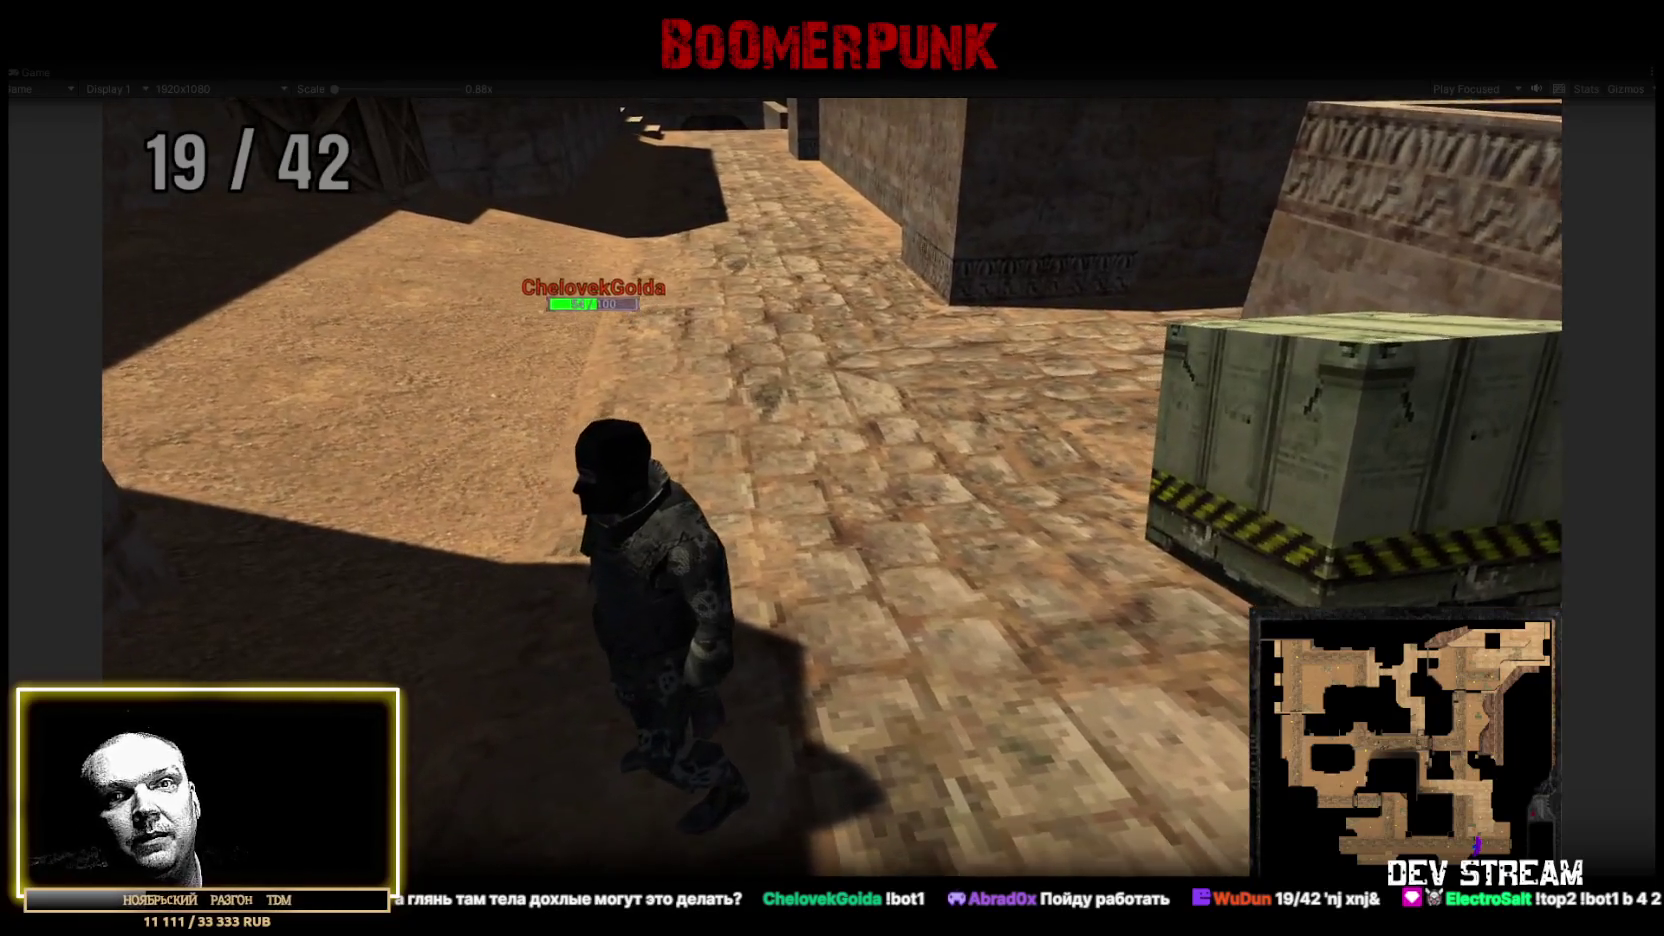
click(815, 510)
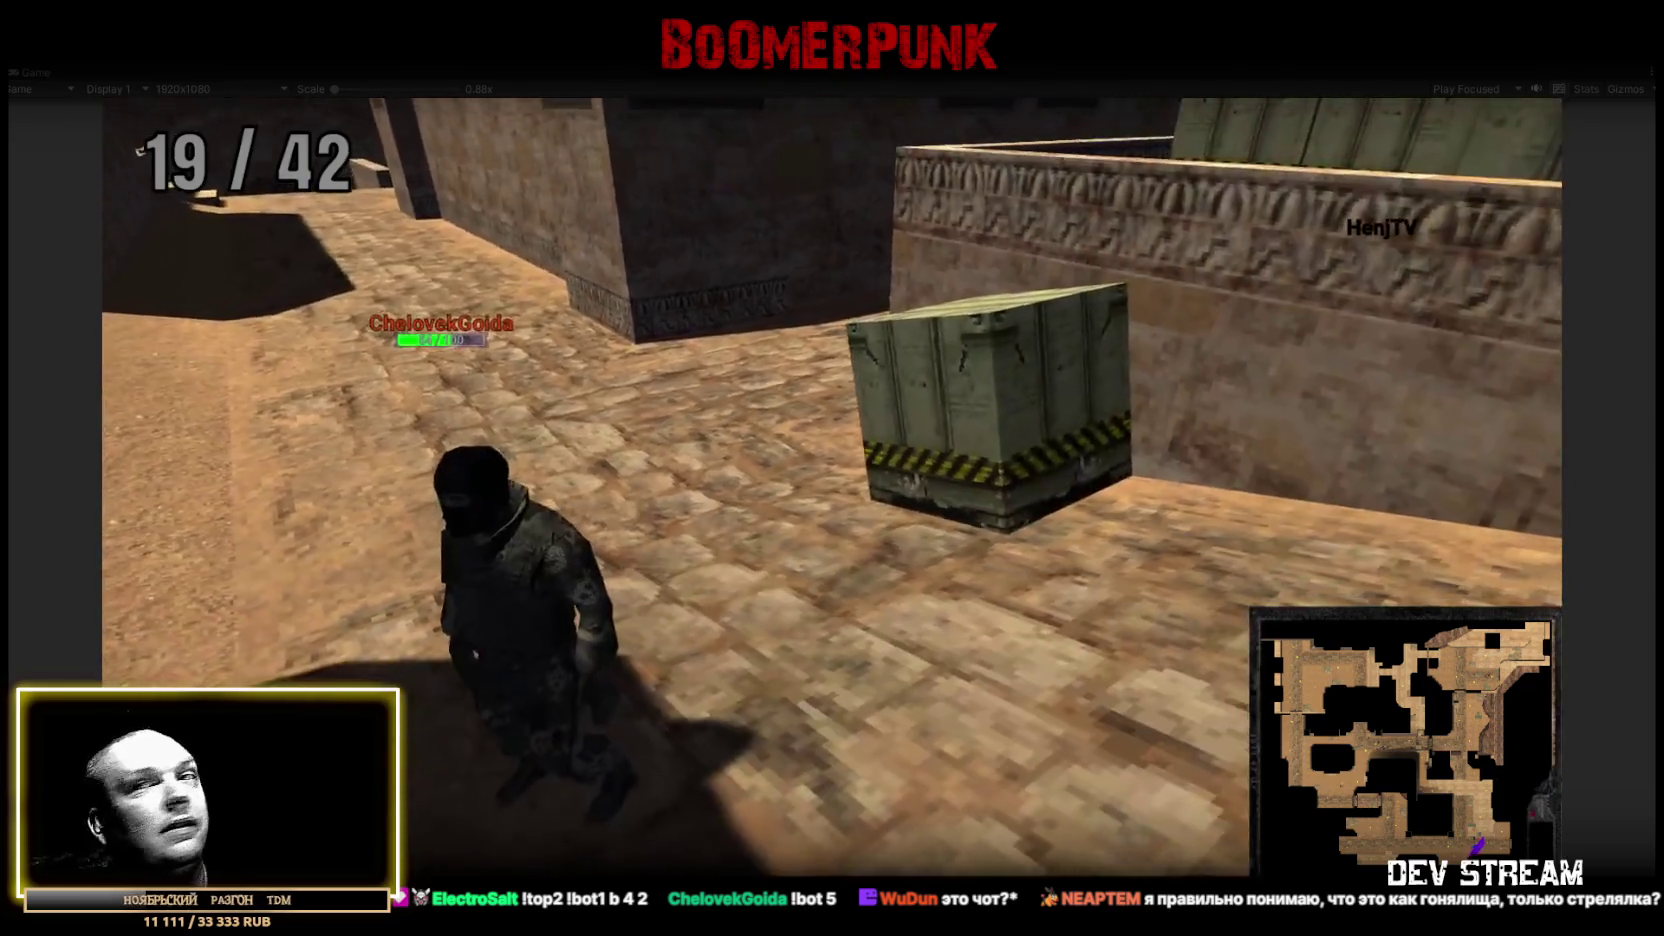
- Orbit the camera around the masked soldier to view both sides, then switch to first-person view
drag(815, 510, 828, 506)
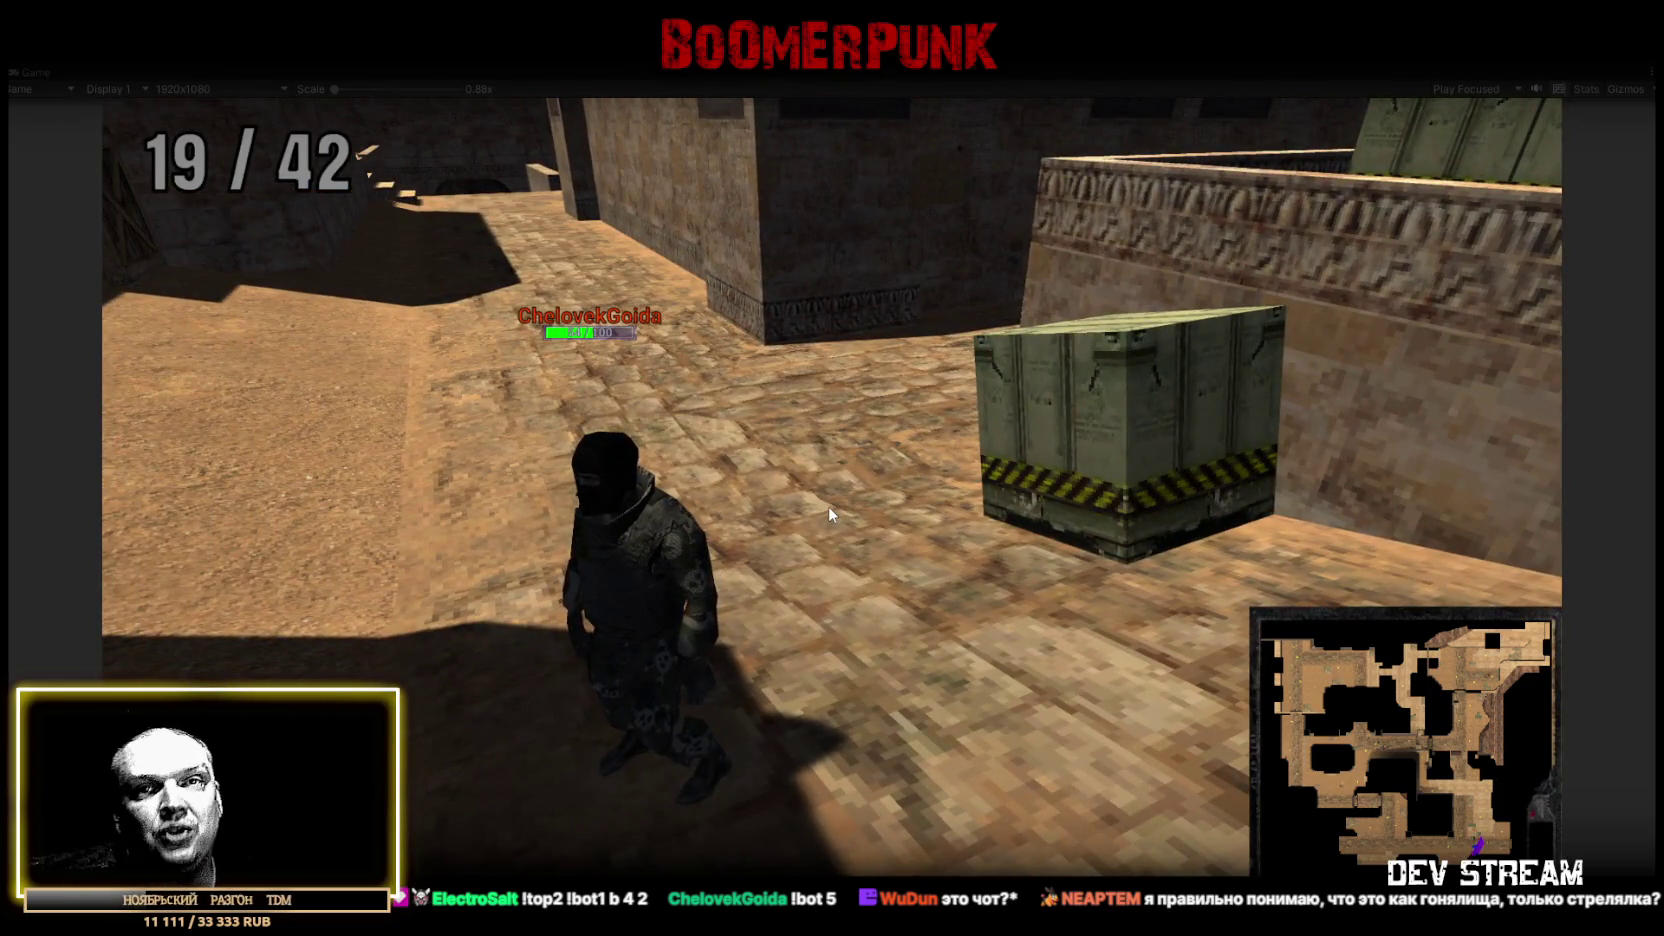
mouse_move(844, 482)
mouse_down()
mouse_move(526, 343)
mouse_move(866, 494)
mouse_up()
drag(740, 297, 911, 223)
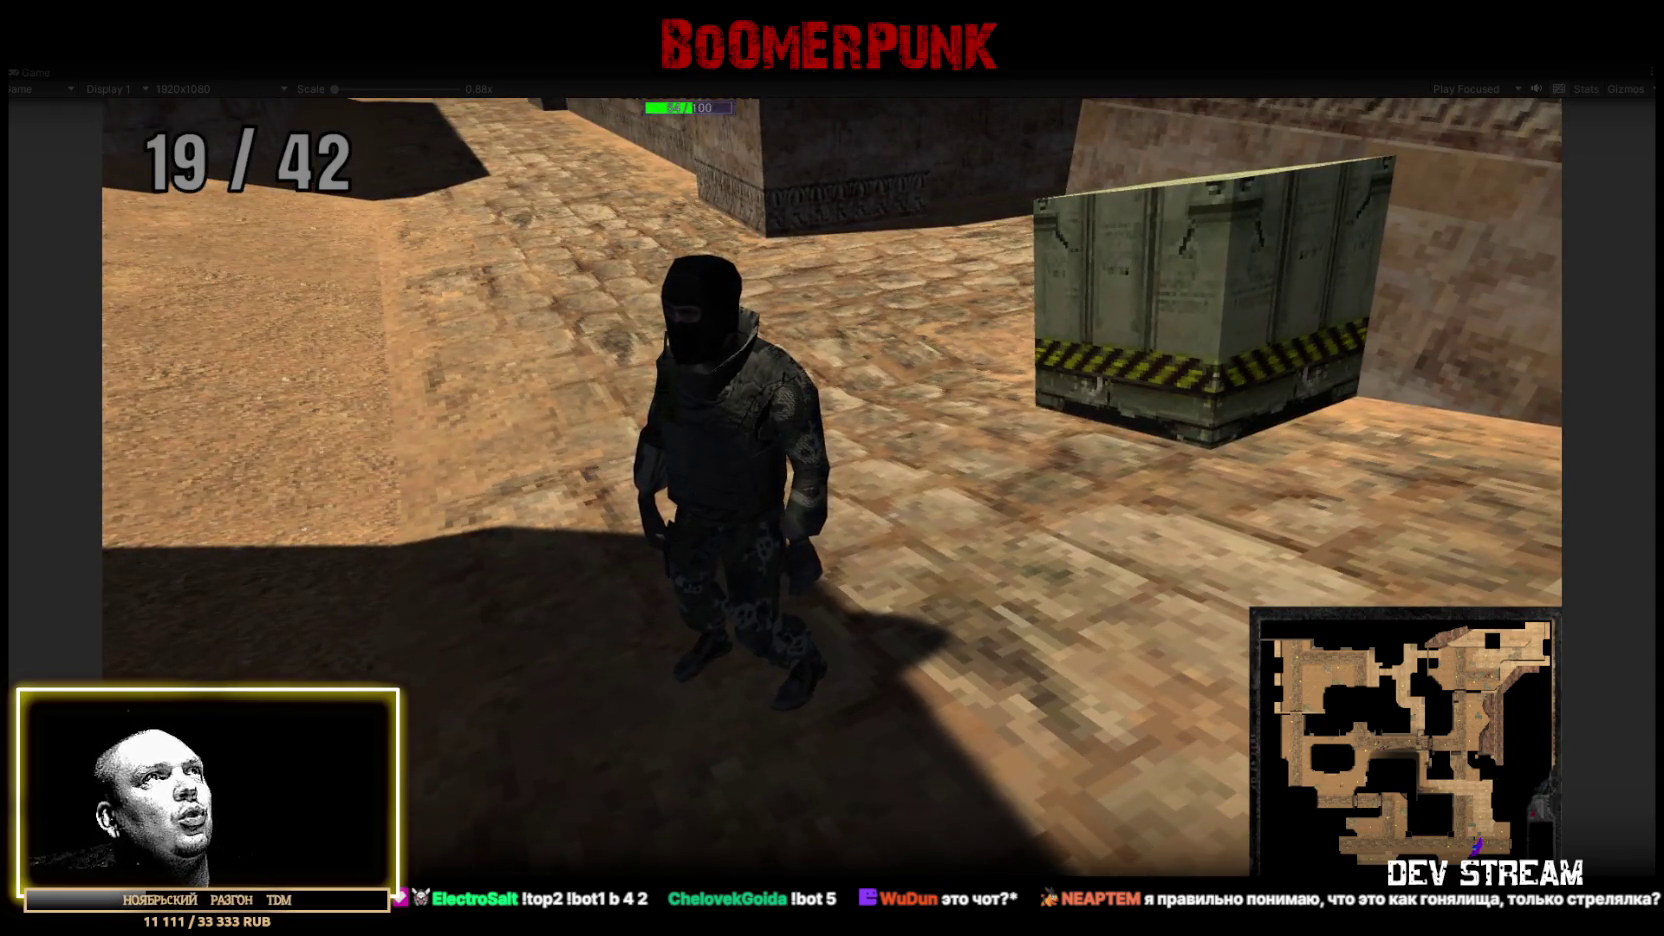
click(1143, 638)
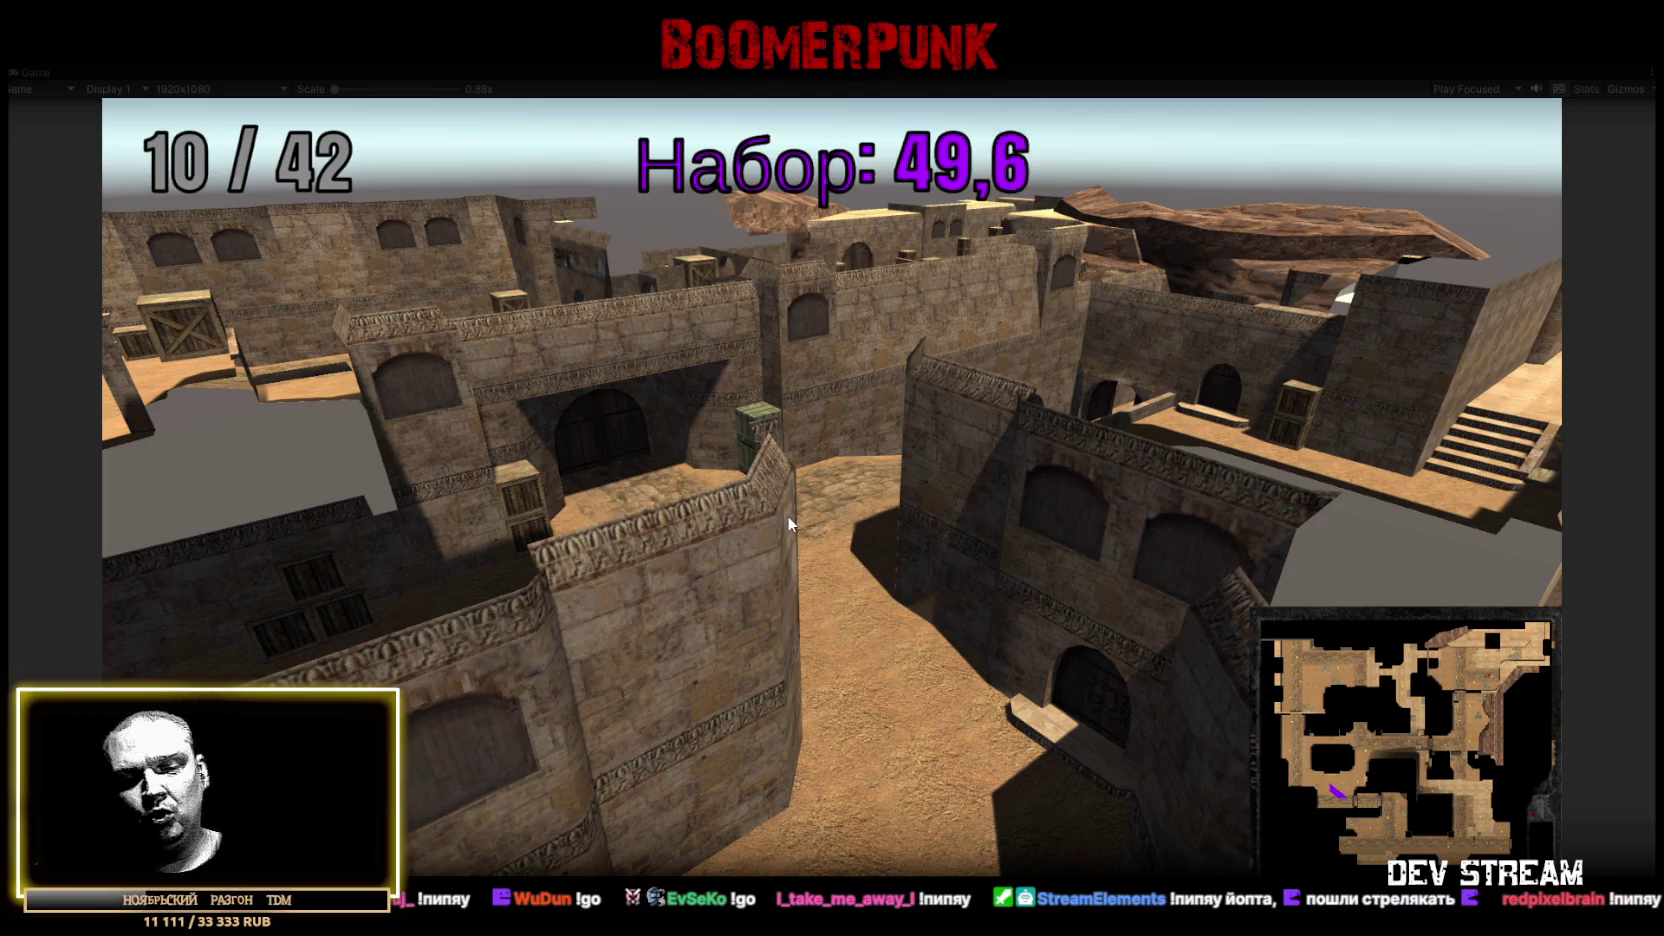
- Switch the camera to follow a player in first person as the lobby grows to 27 of 42
click(838, 450)
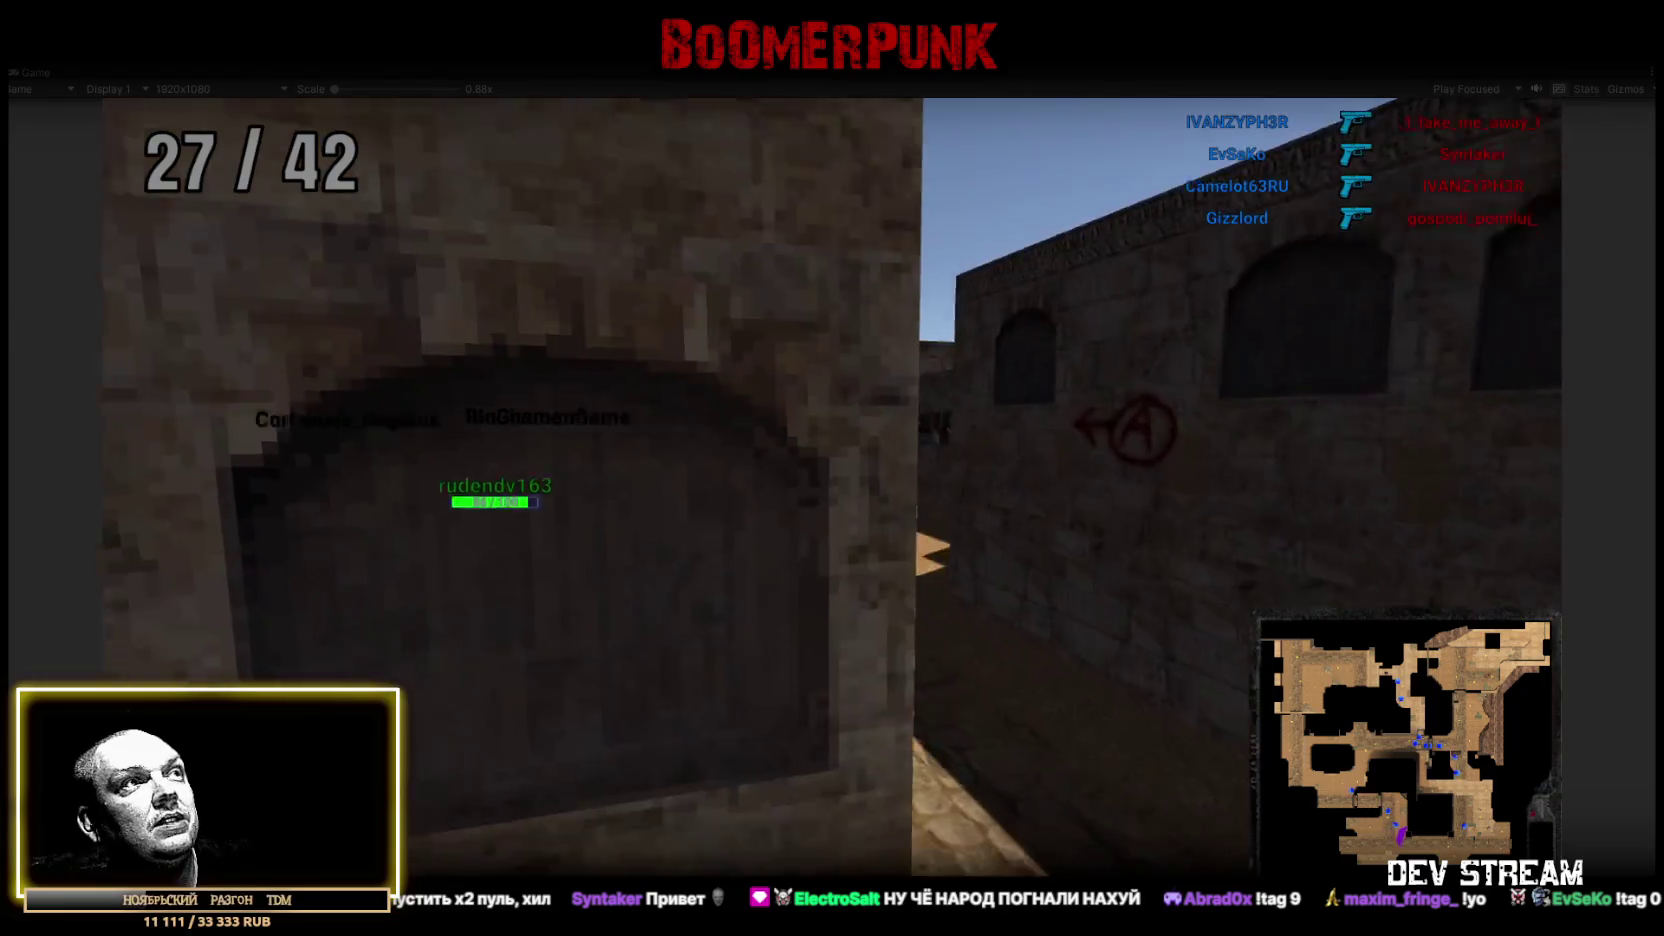
- Run the player forward with W past the corridor crate and down the corridor
key(w)
key(w)
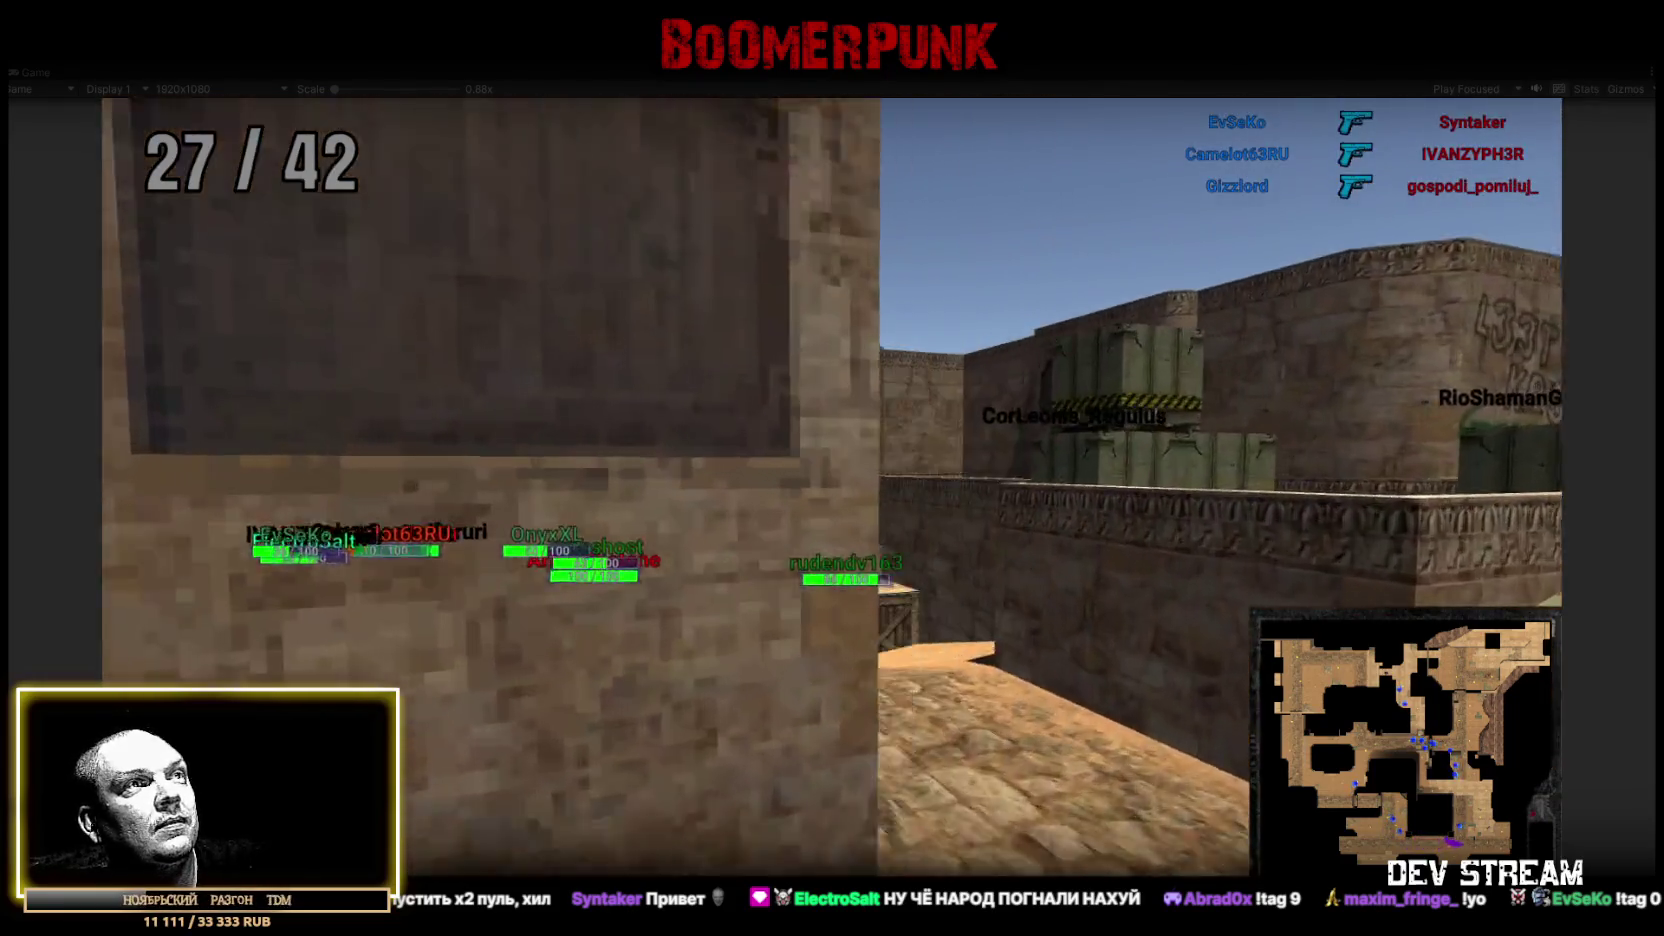
key(w)
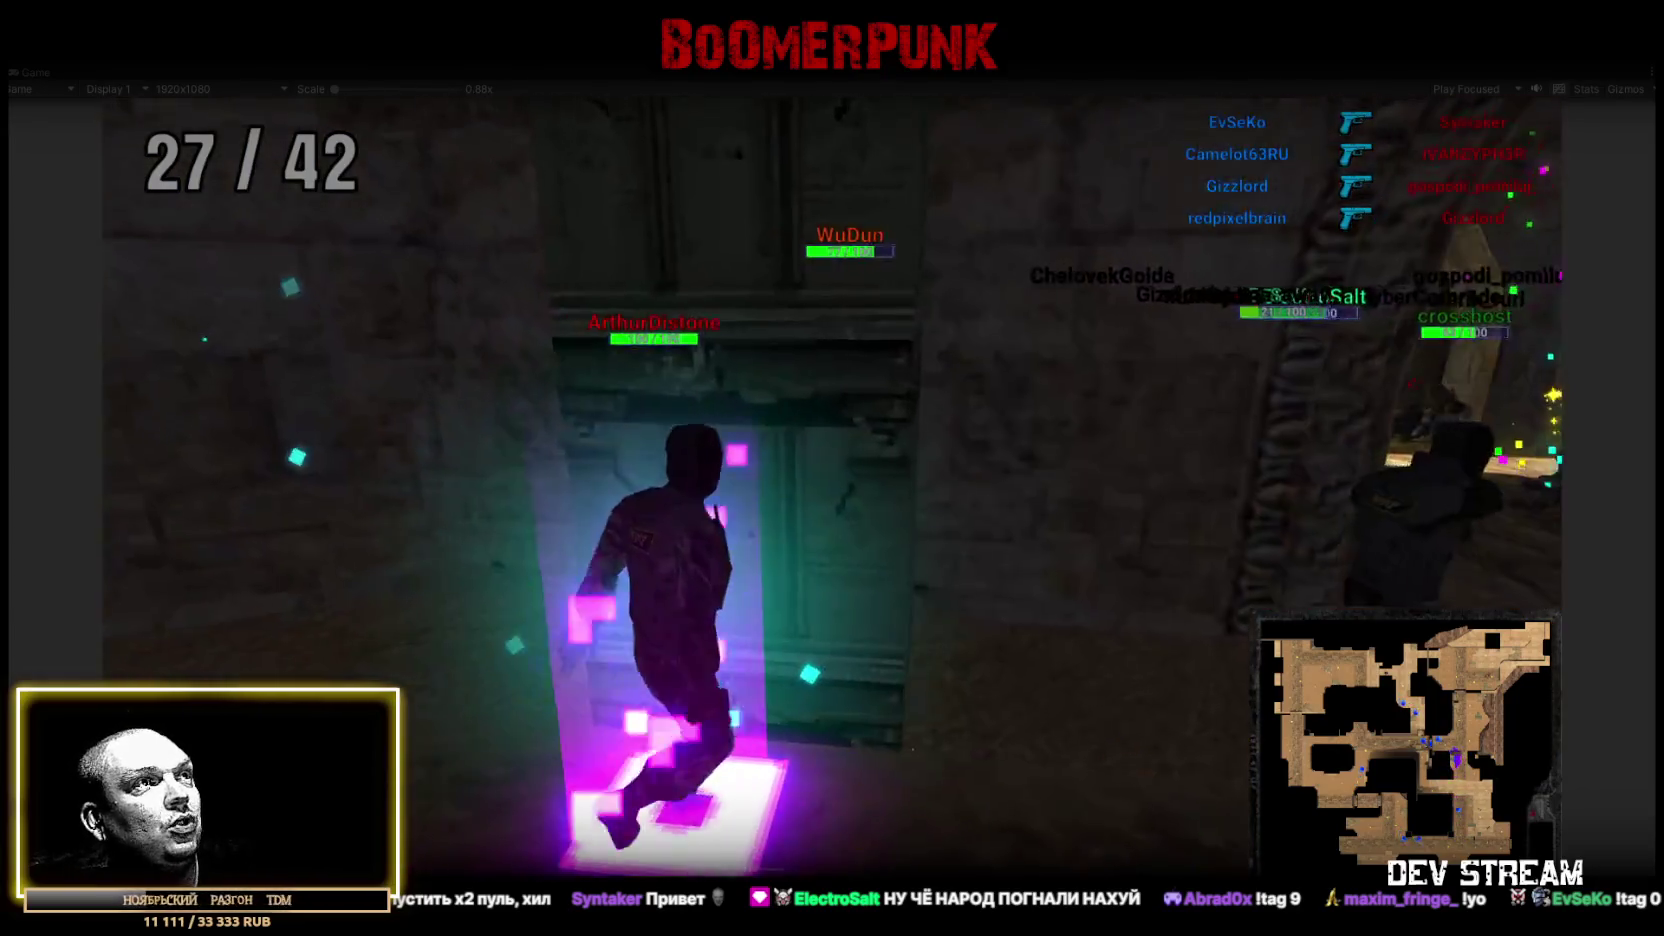
key(w)
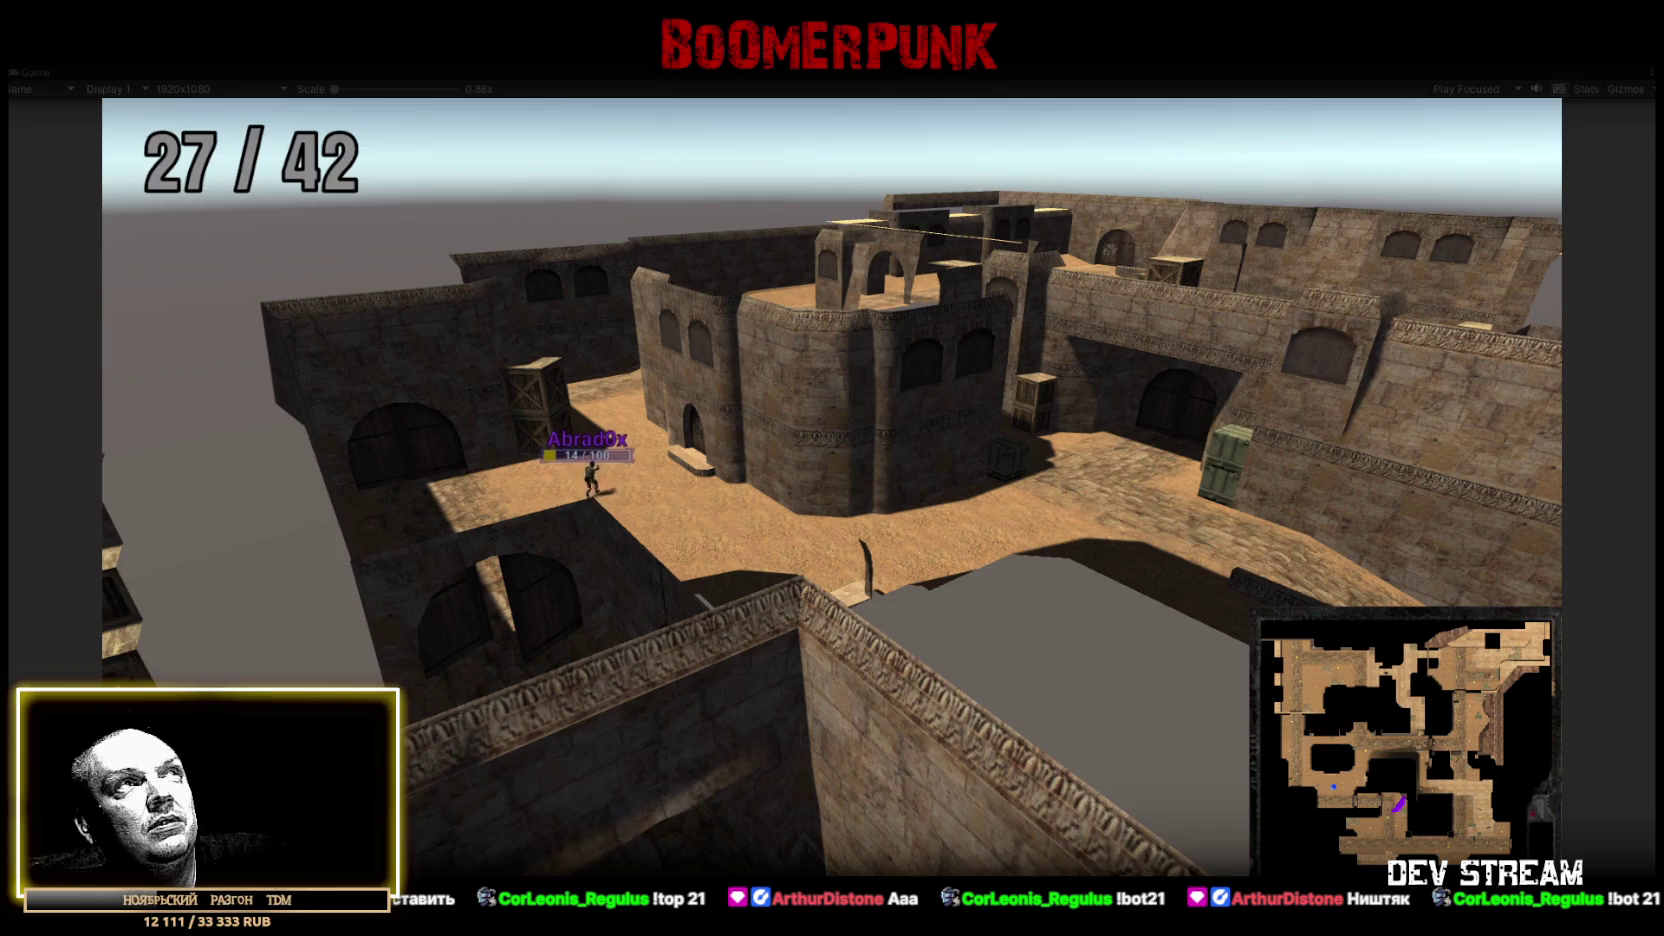
- Restore the editor layout, check the Console, show the Scene view and open Prefabs > PlayerType
click(1010, 454)
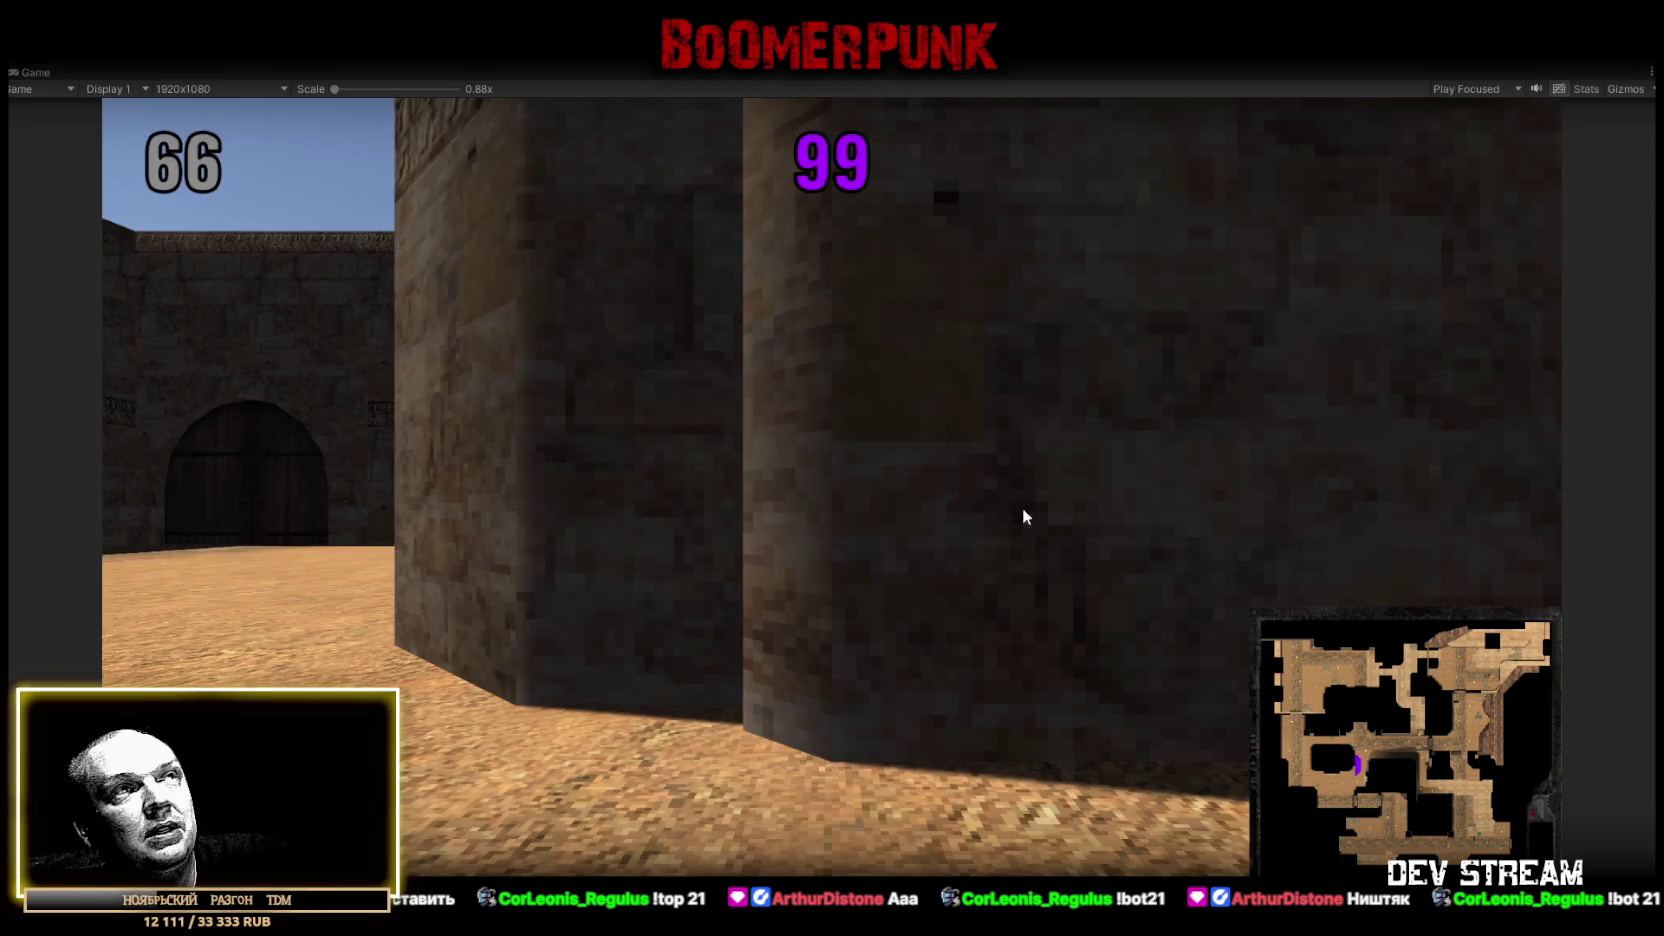
double_click(38, 73)
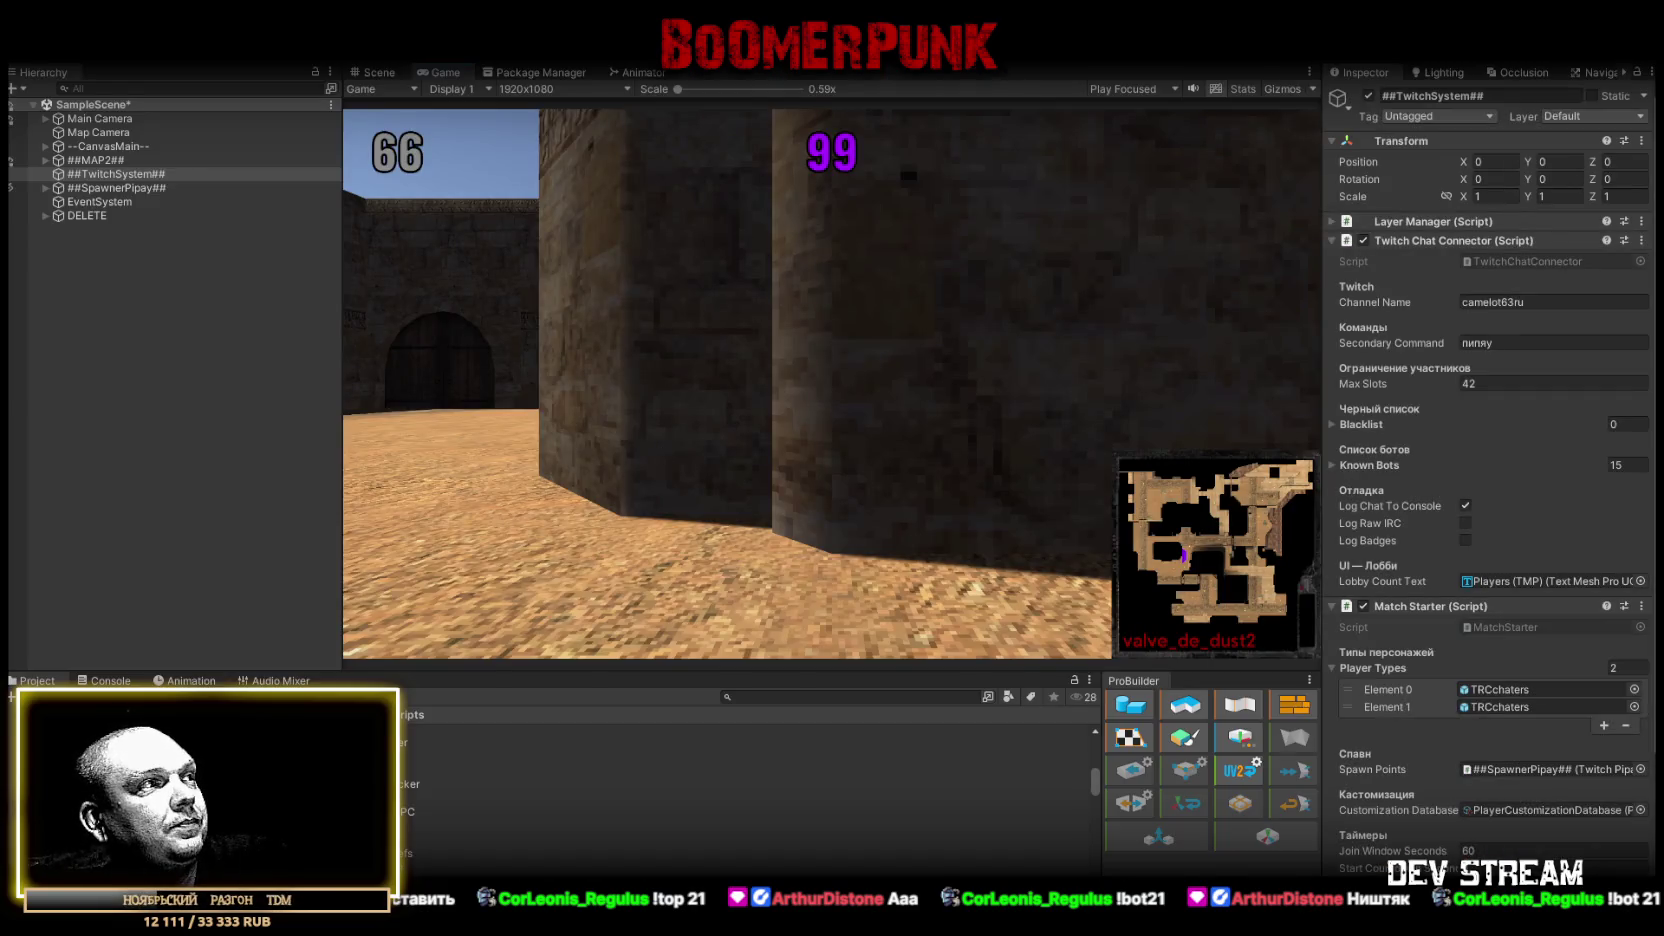
key(ctrl+shift+c)
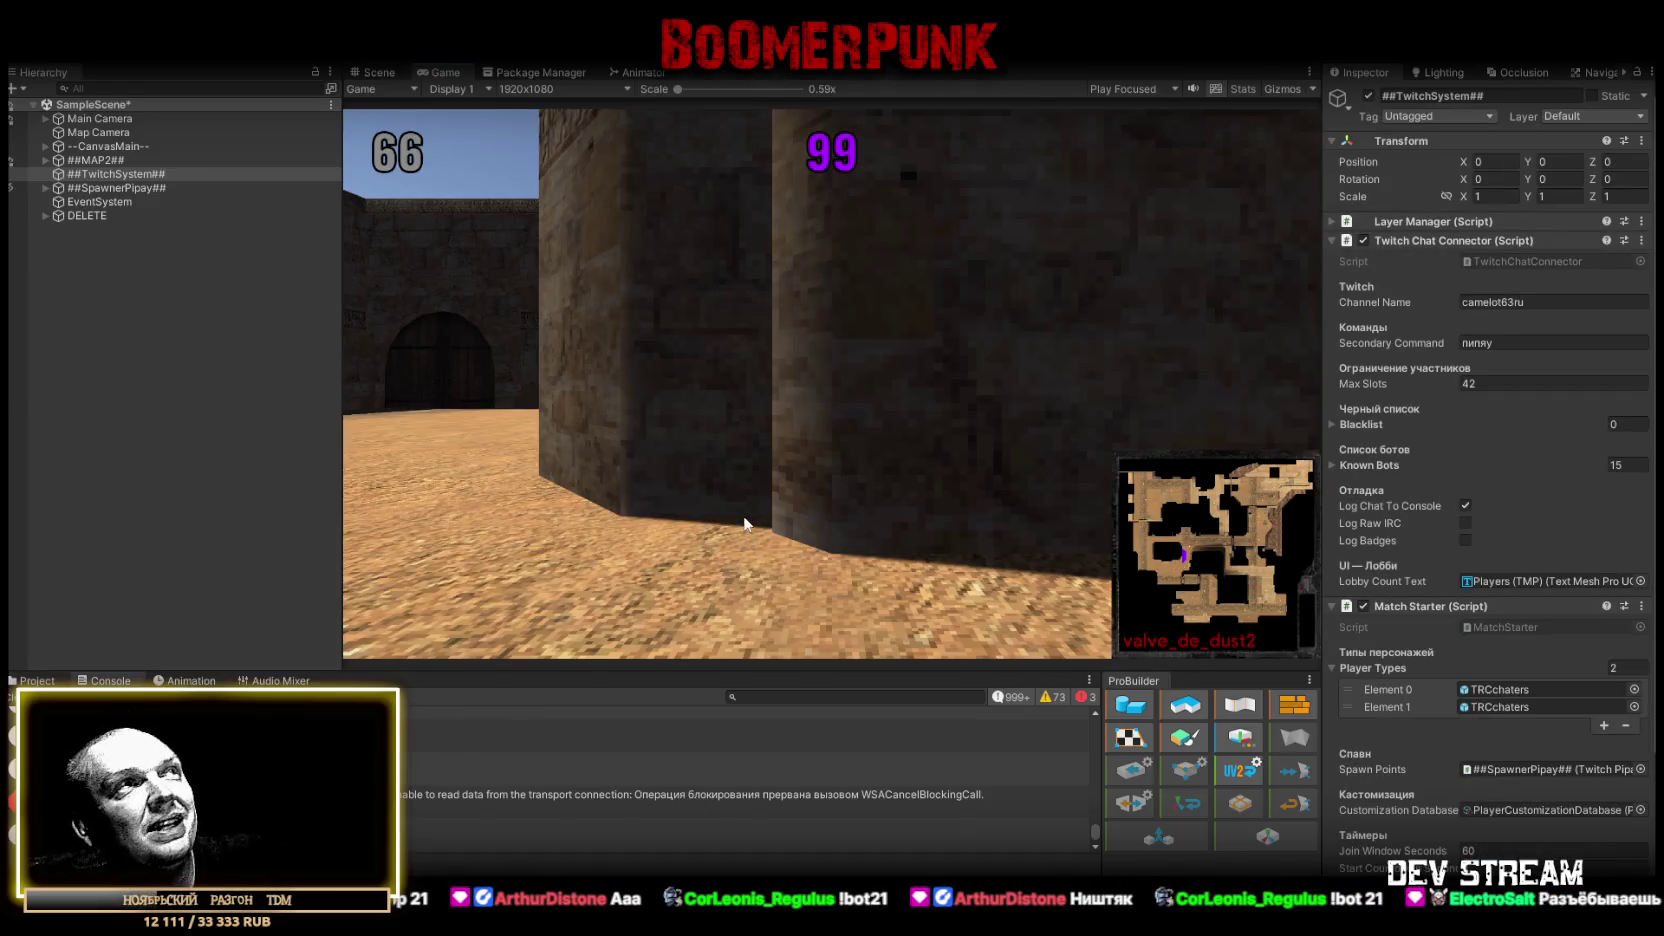
click(375, 72)
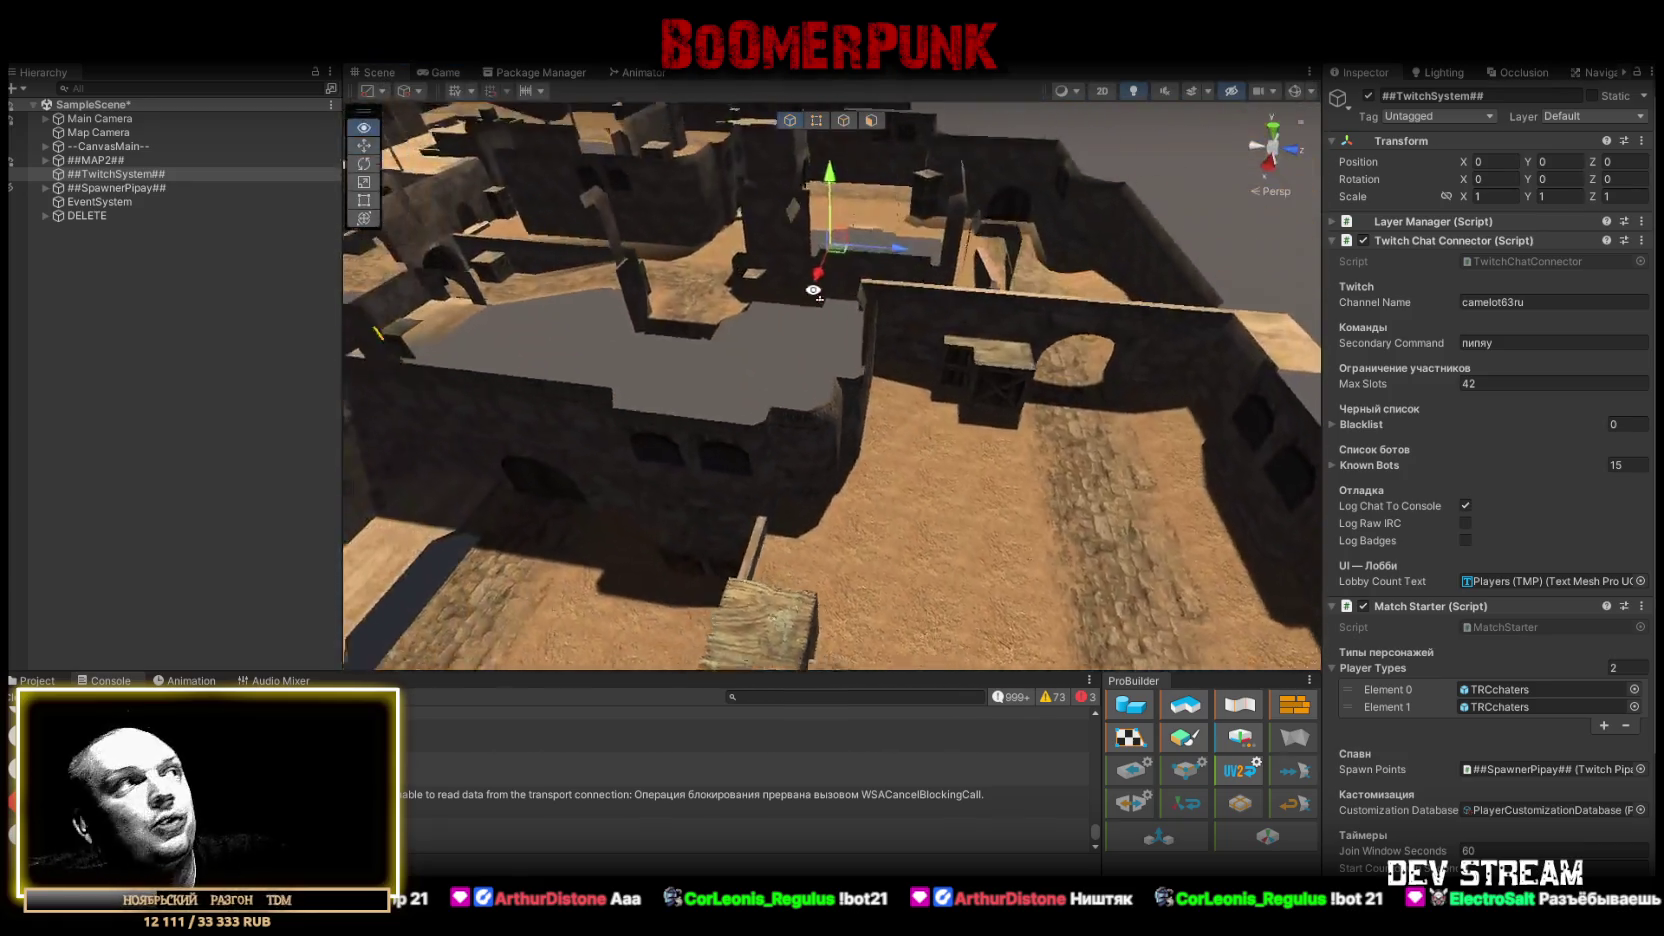
click(62, 680)
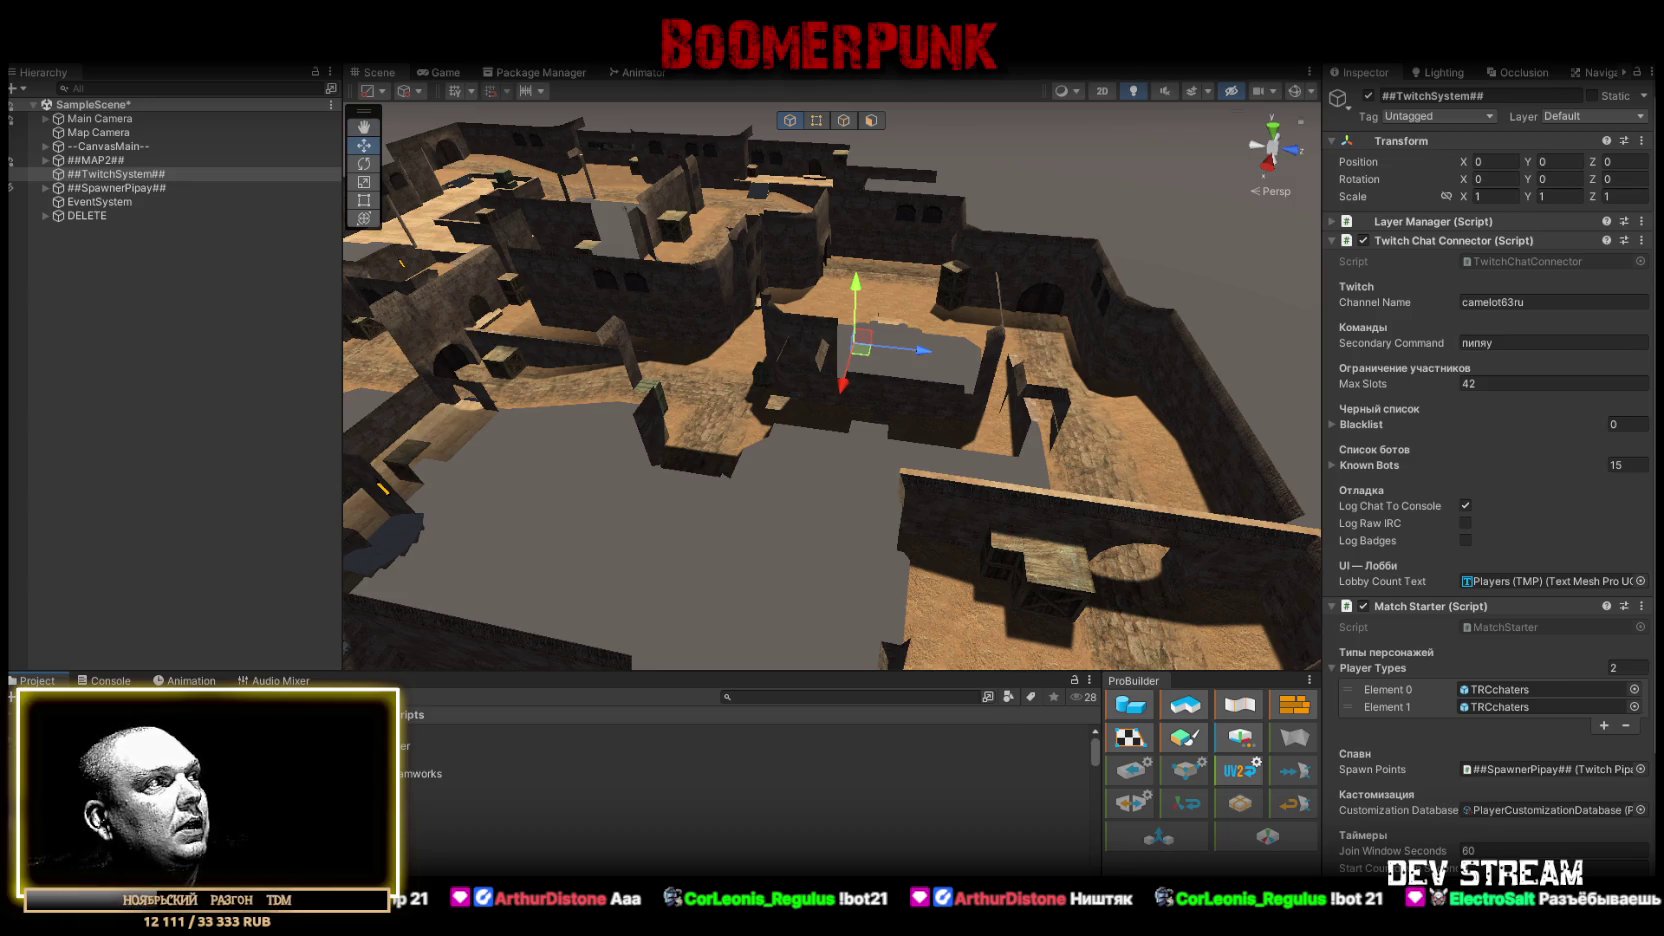
double_click(430, 788)
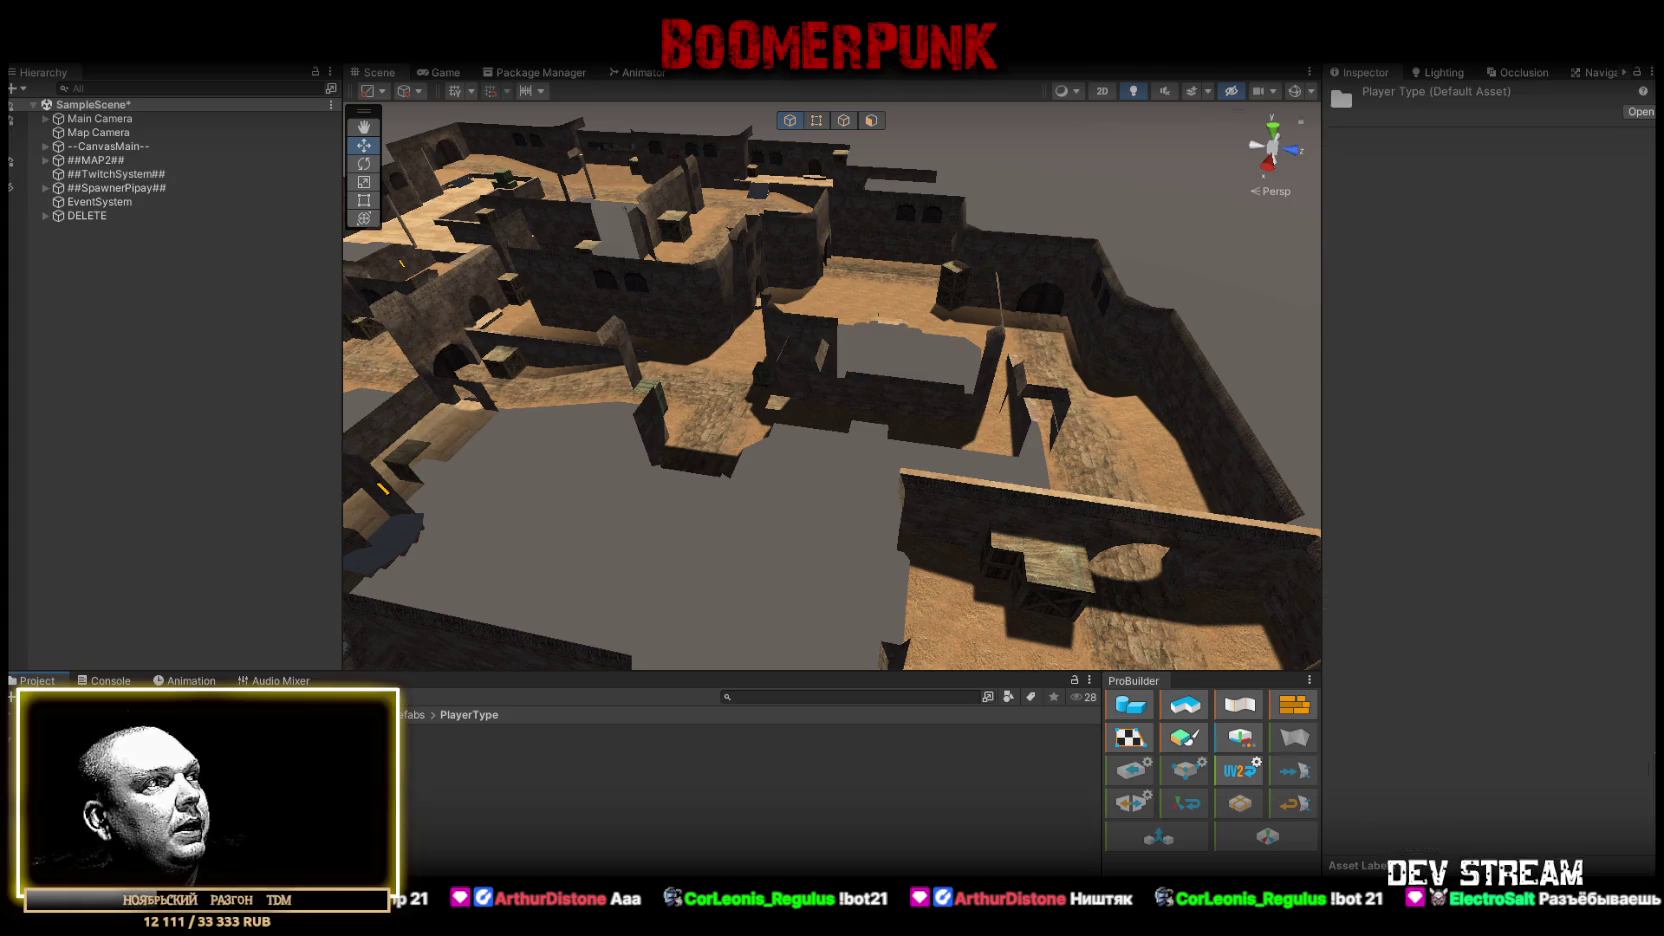
- Open the TRCchaters prefab and scroll its Inspector down to Twitch Player Commands (Script)
click(727, 726)
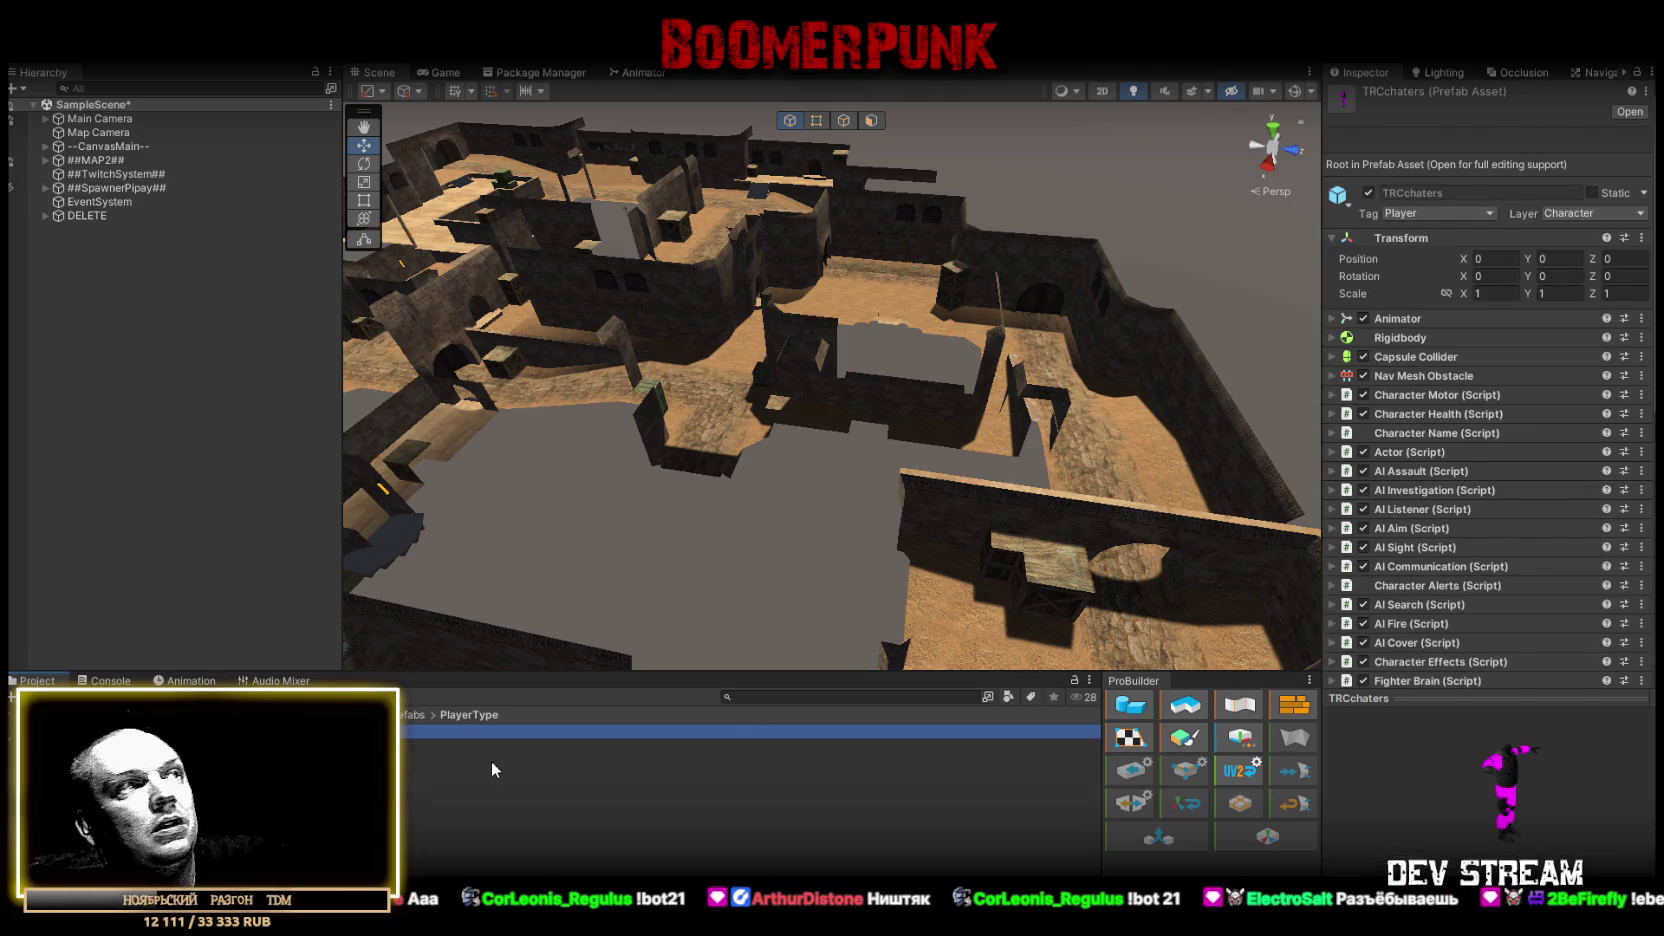
key(Return)
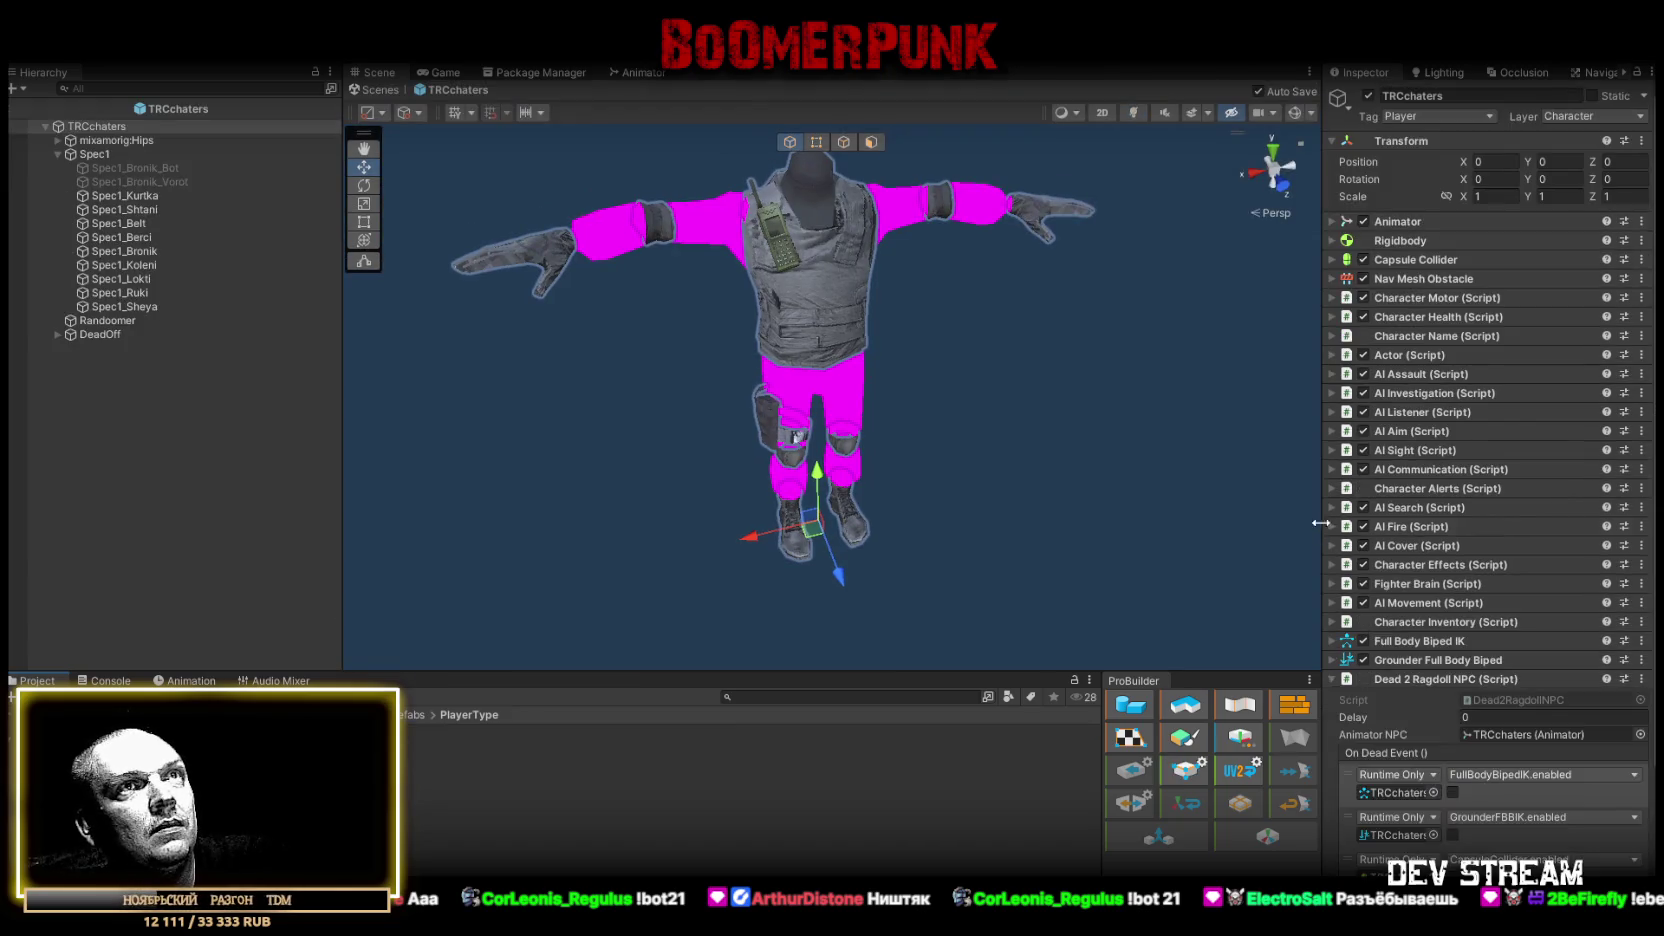
scroll(1436, 614, down, 3)
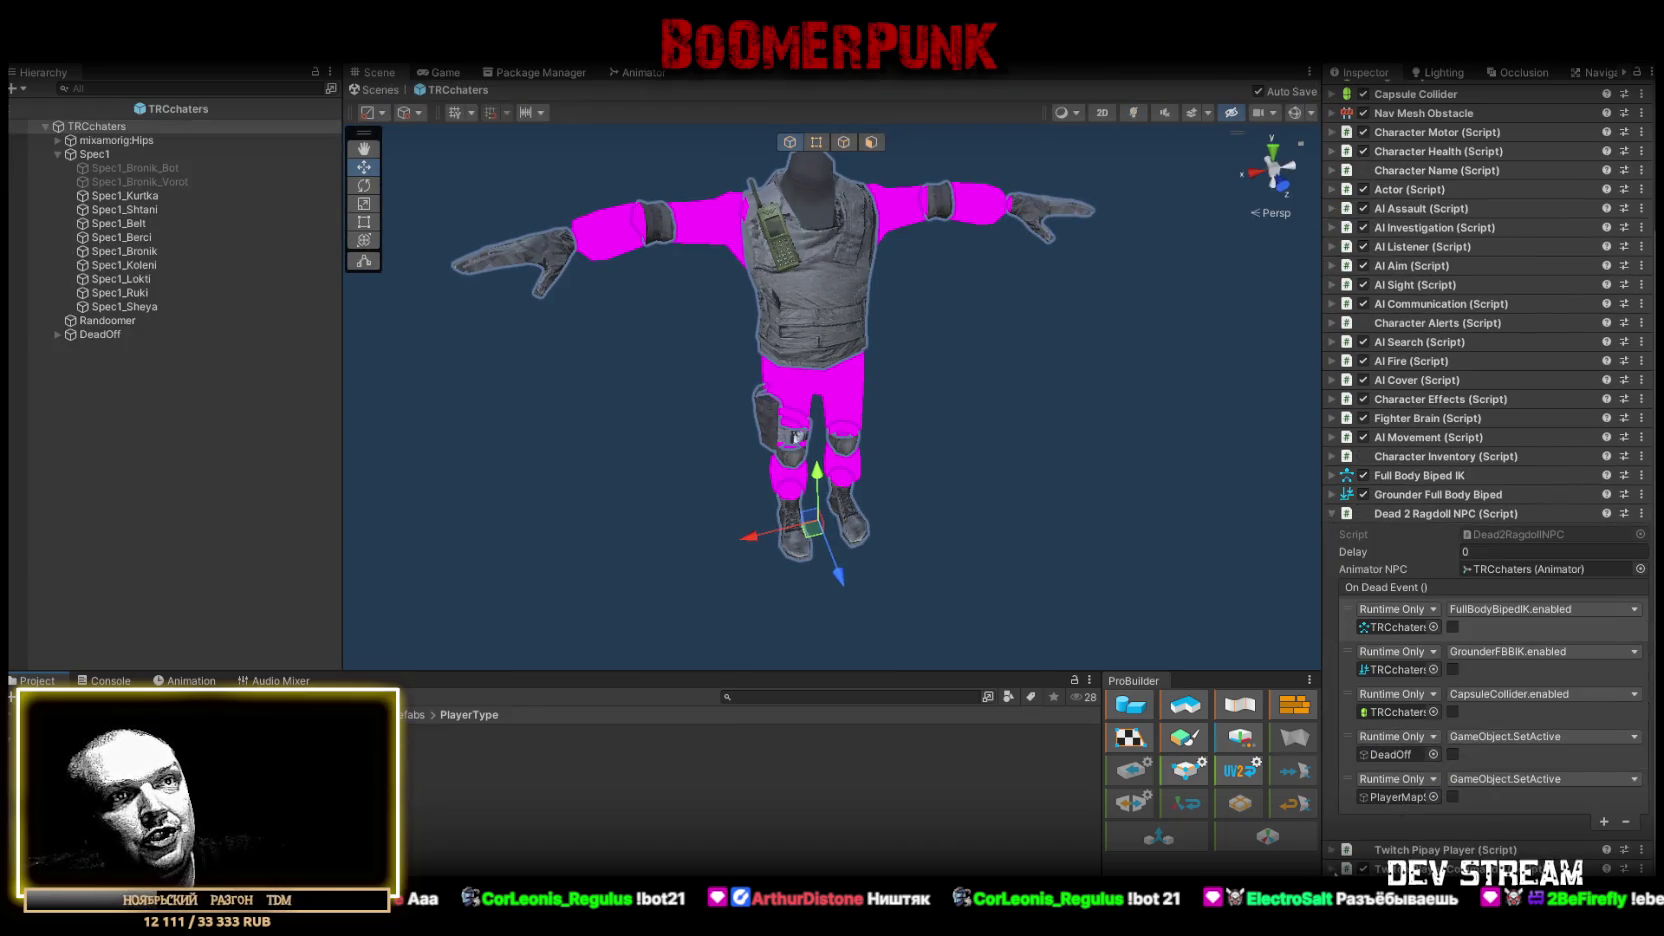
scroll(1443, 805, down, 6)
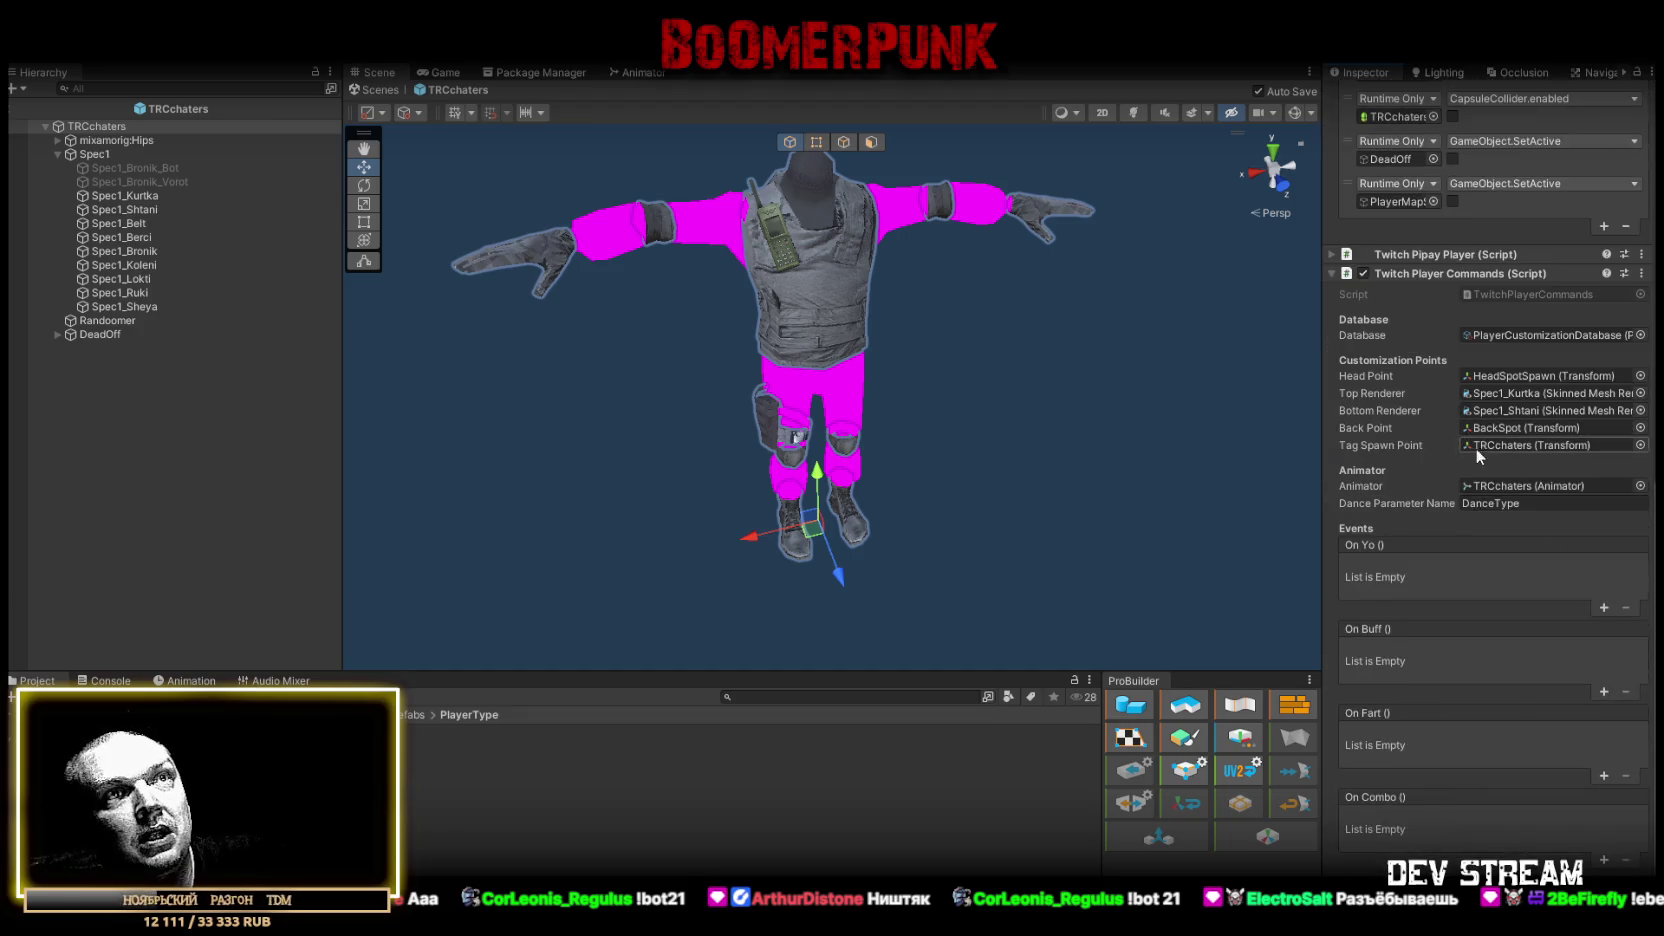
- Orbit around the masked character from above, then show the CharacterAnimator state graph
mouse_move(868, 208)
mouse_down()
mouse_move(880, 420)
mouse_move(893, 288)
mouse_move(990, 370)
mouse_move(969, 375)
mouse_up()
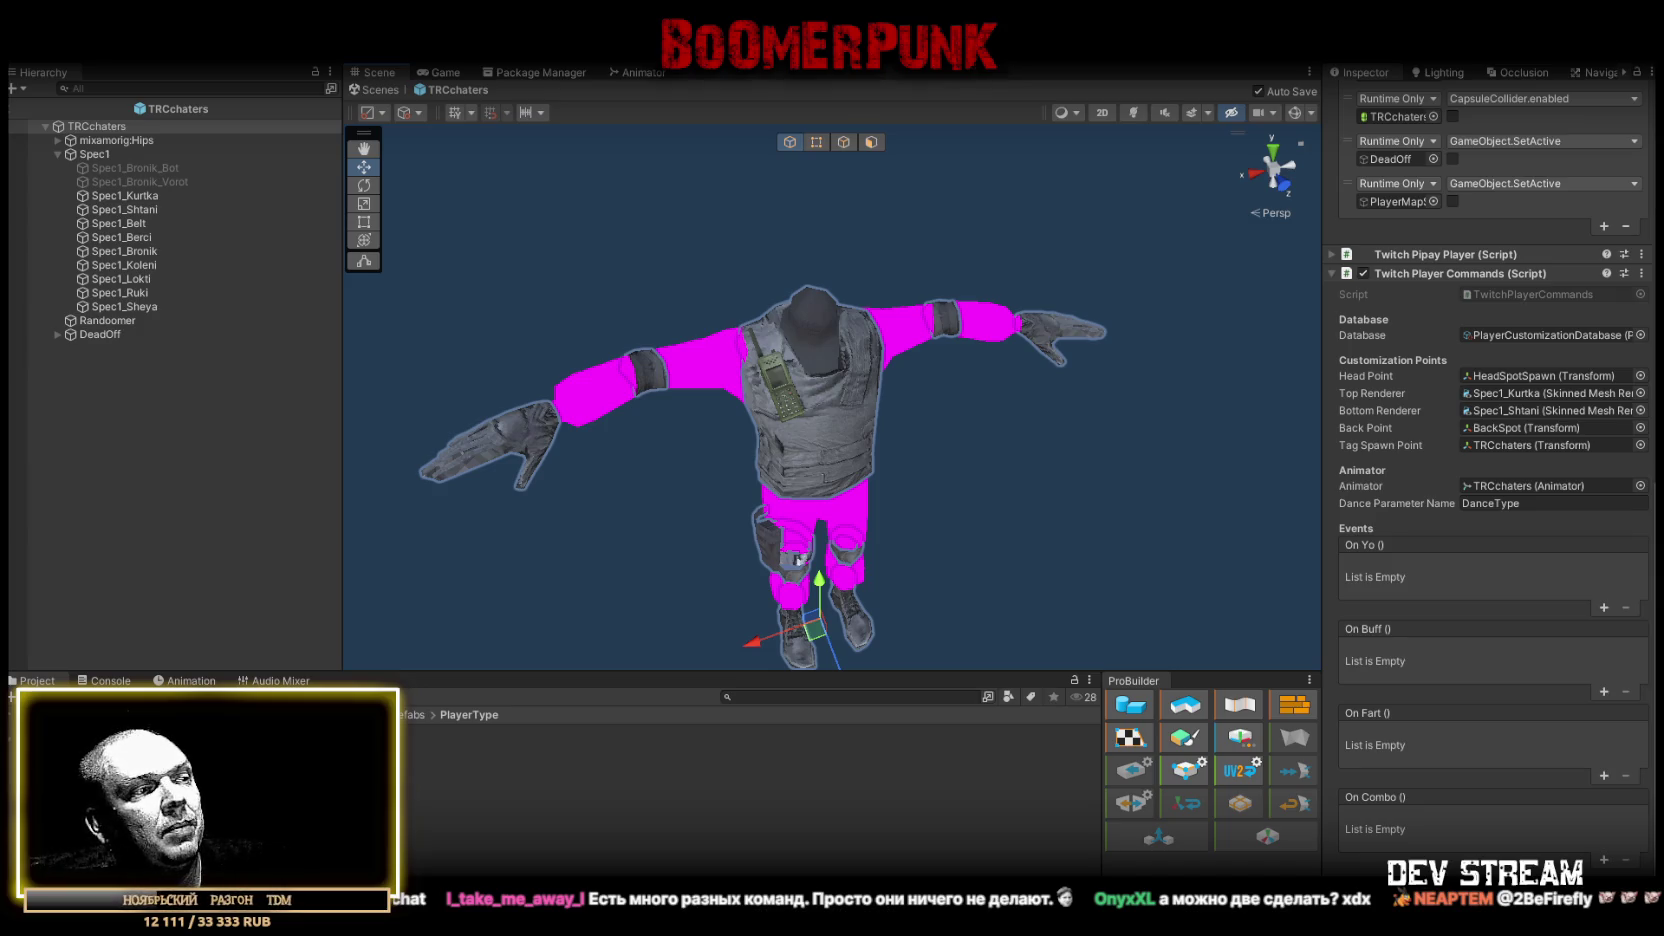
mouse_move(1040, 376)
mouse_down()
mouse_move(992, 435)
mouse_move(1080, 420)
mouse_move(1054, 400)
mouse_move(1065, 414)
mouse_up()
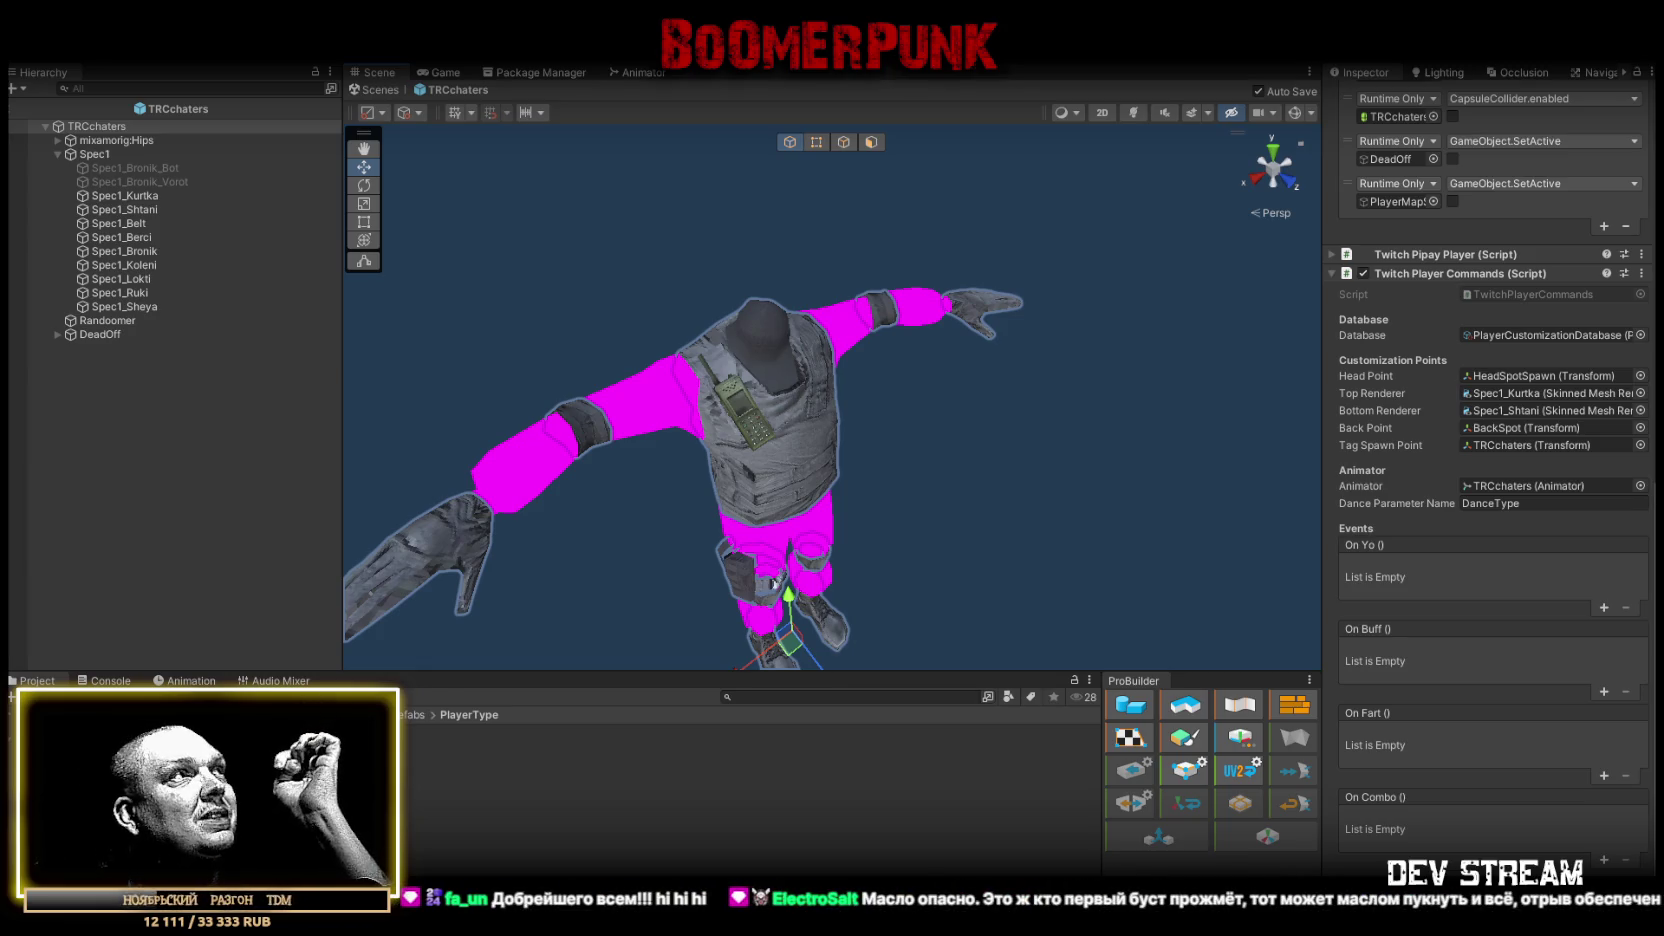
click(643, 73)
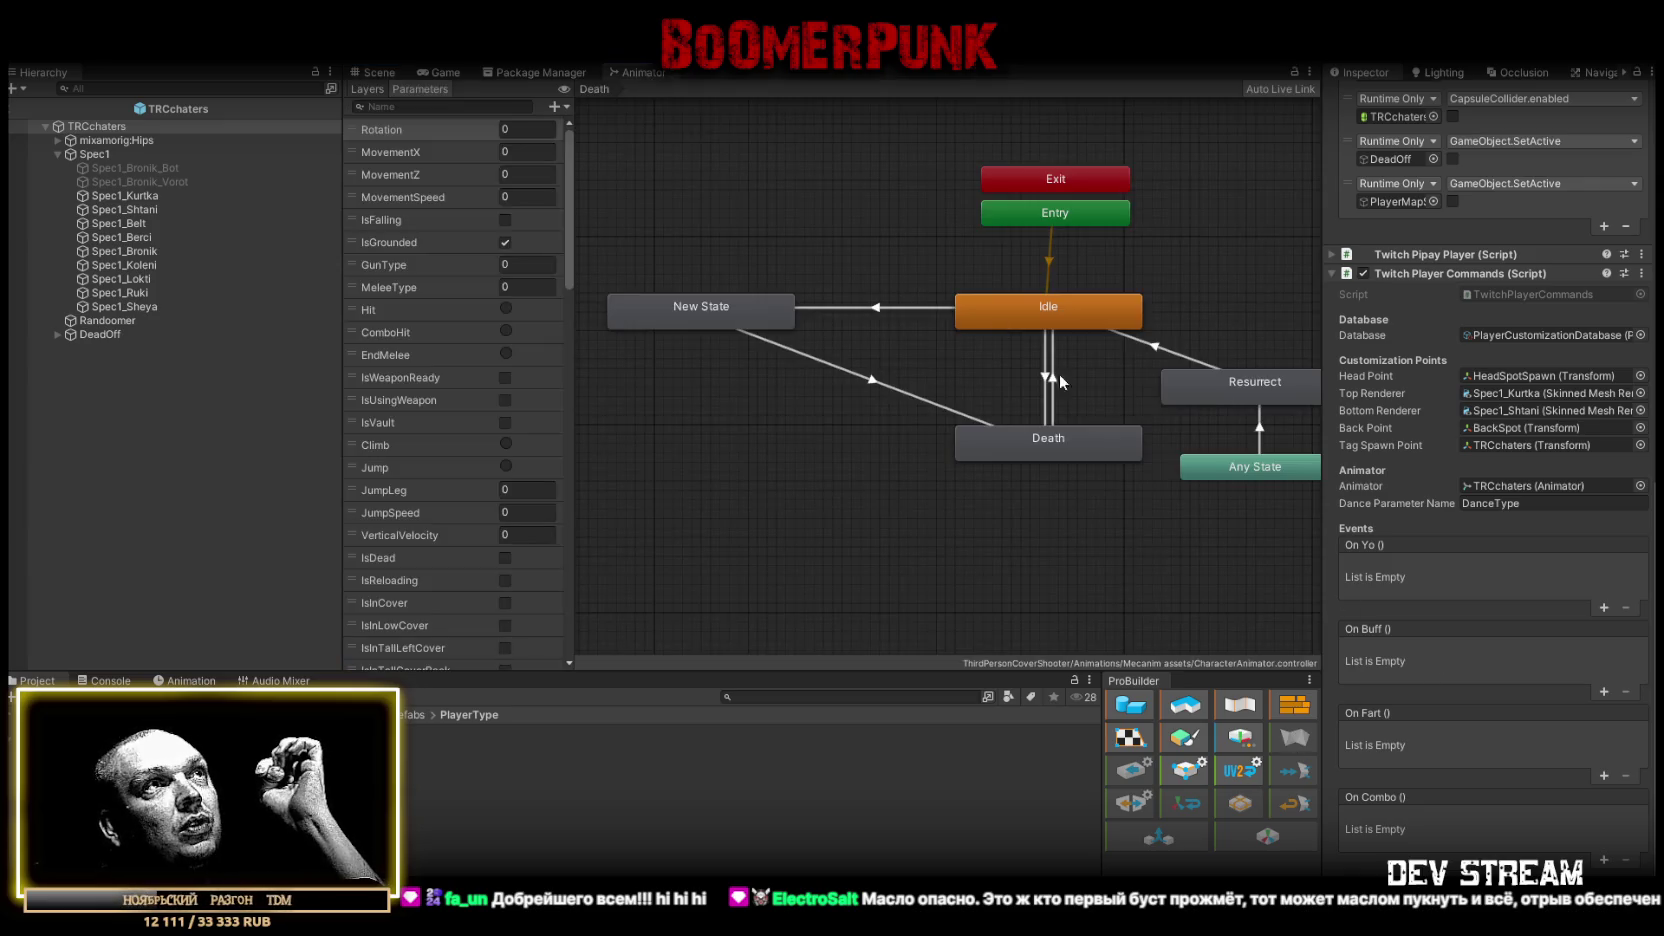
- Browse the animator's Base Layer, Pistol, Rifle and Tool layers, ending back on Base Layer
scroll(1060, 373, down, 5)
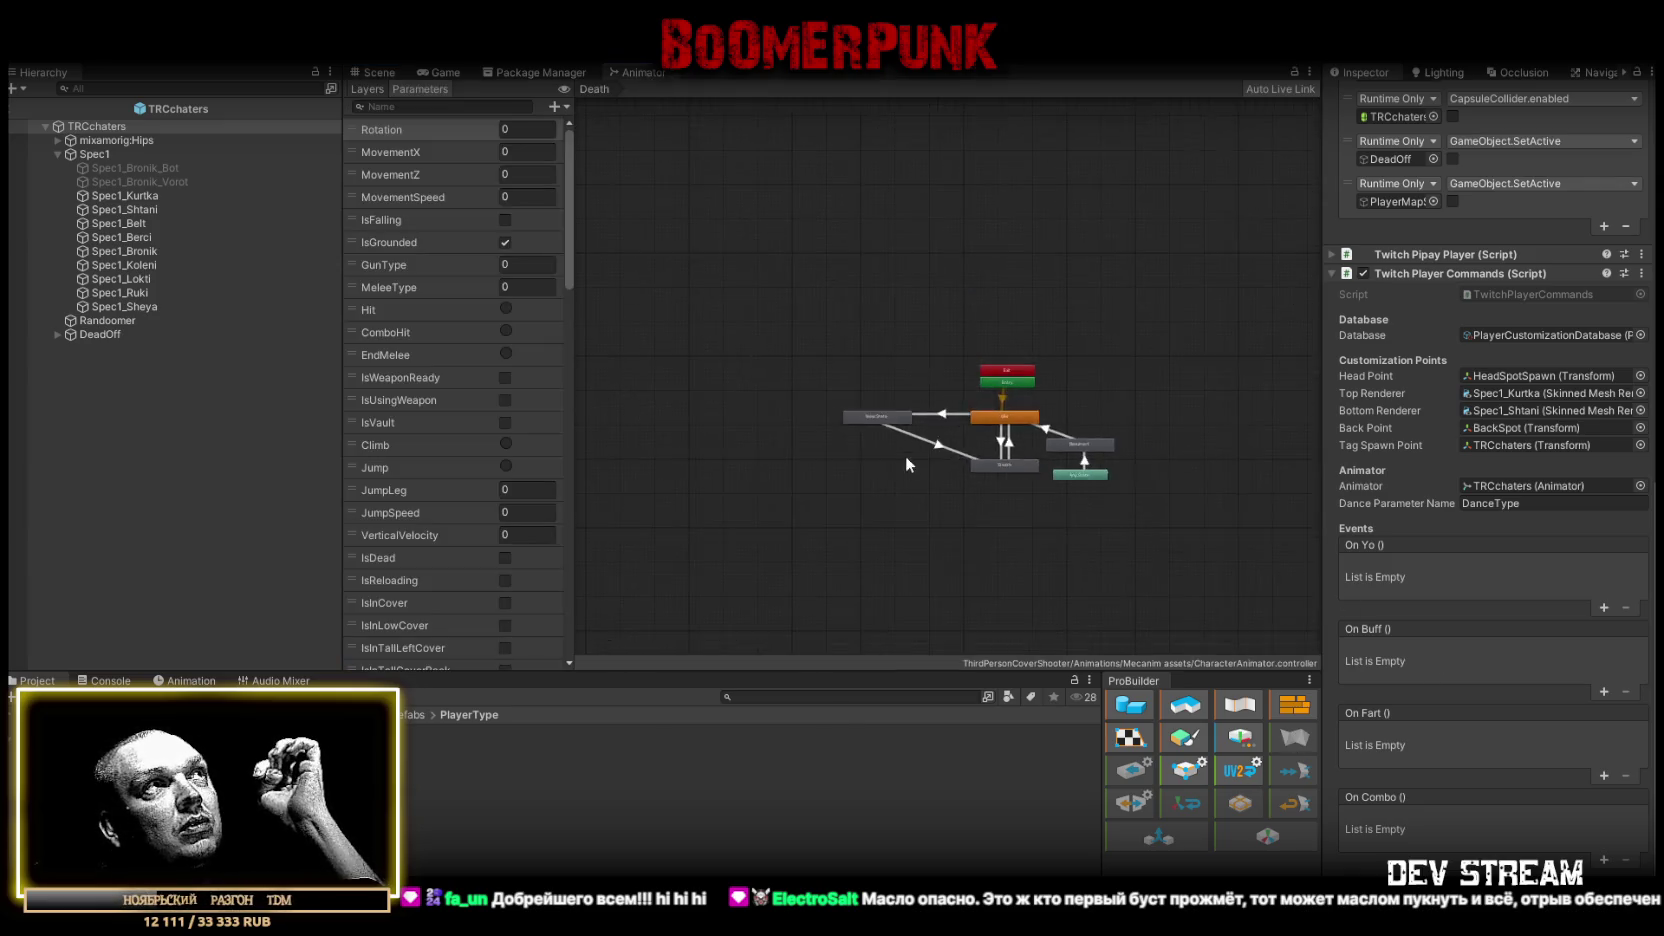
click(364, 88)
click(436, 133)
scroll(1020, 480, up, 5)
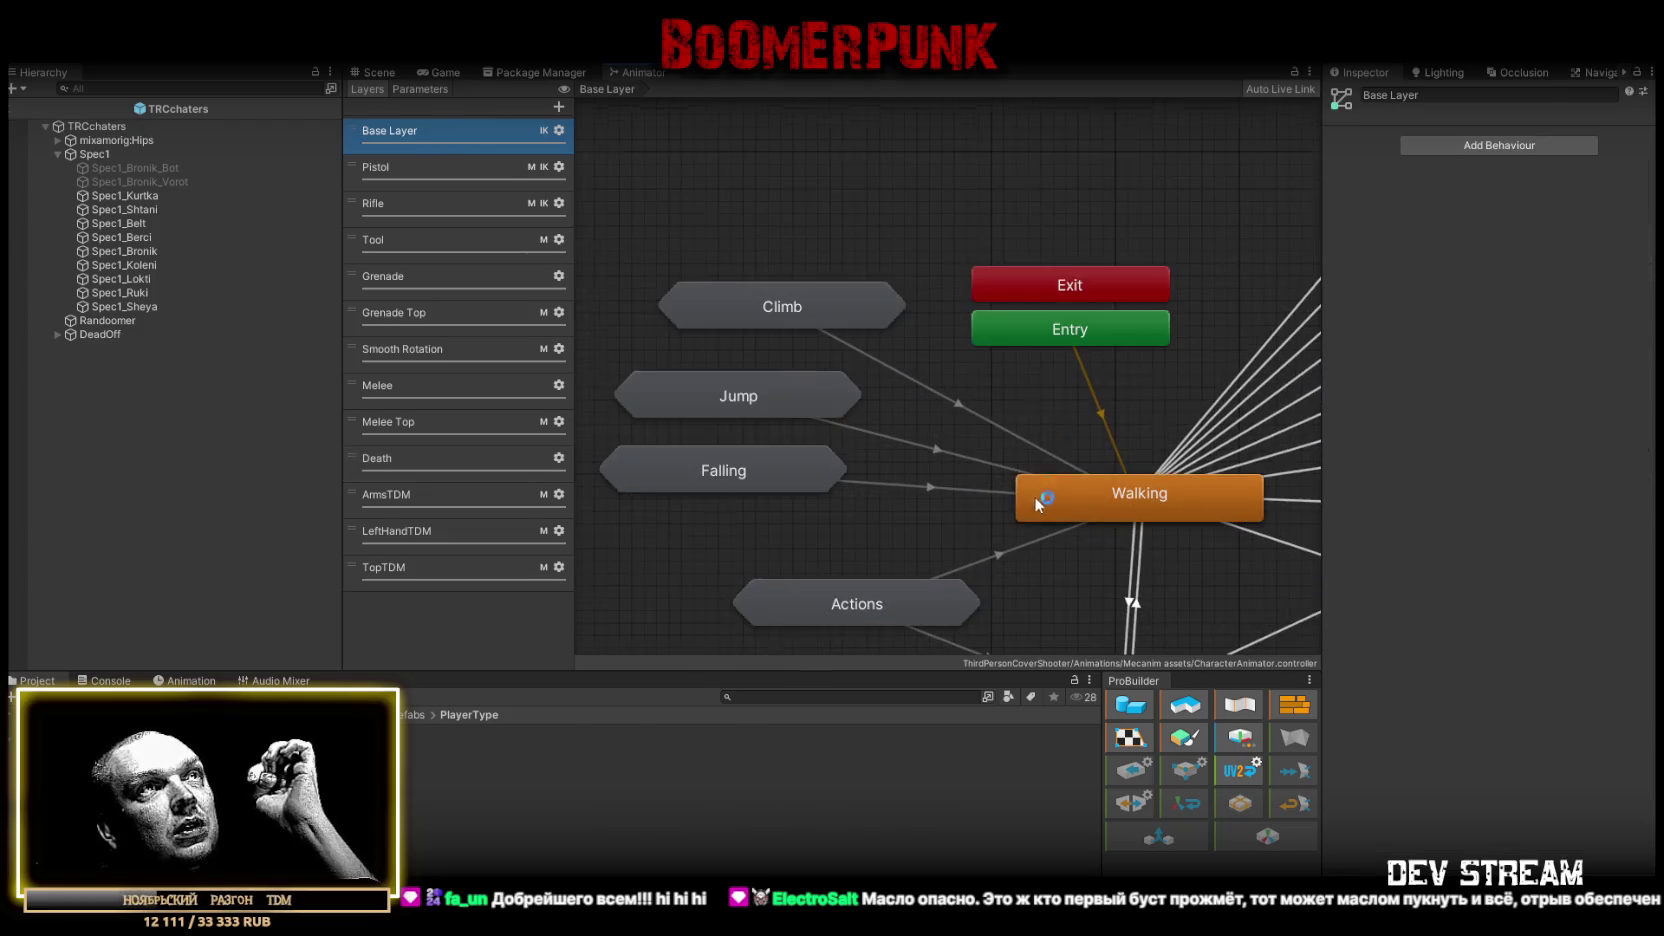
click(420, 170)
scroll(958, 494, down, 5)
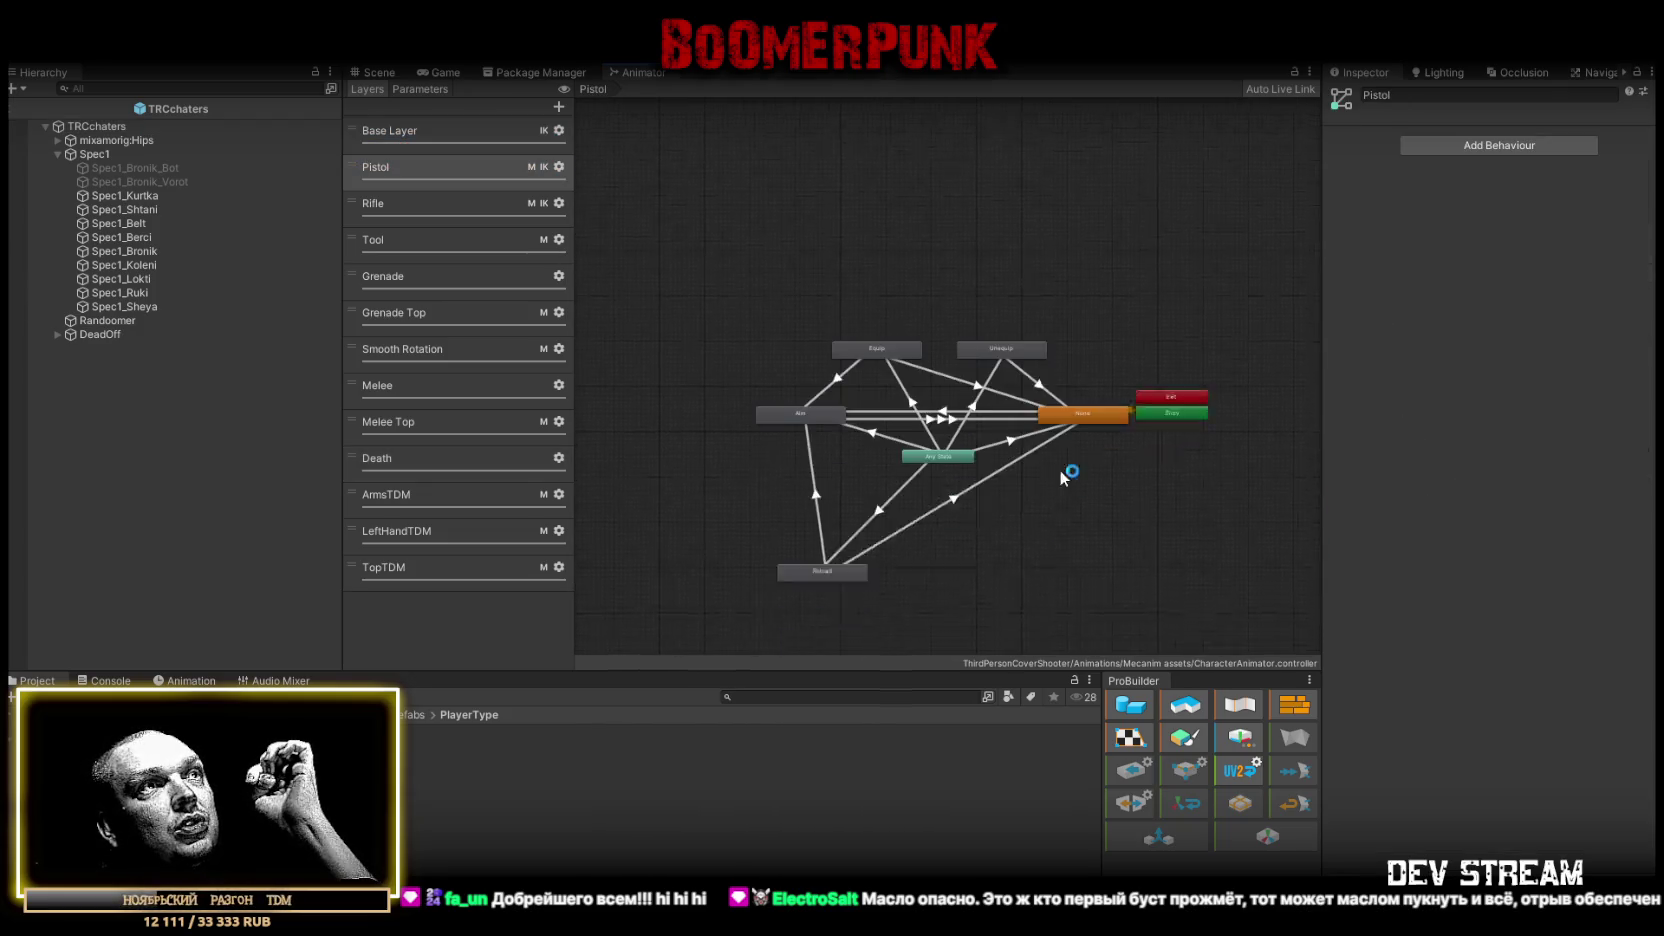
click(458, 203)
click(455, 240)
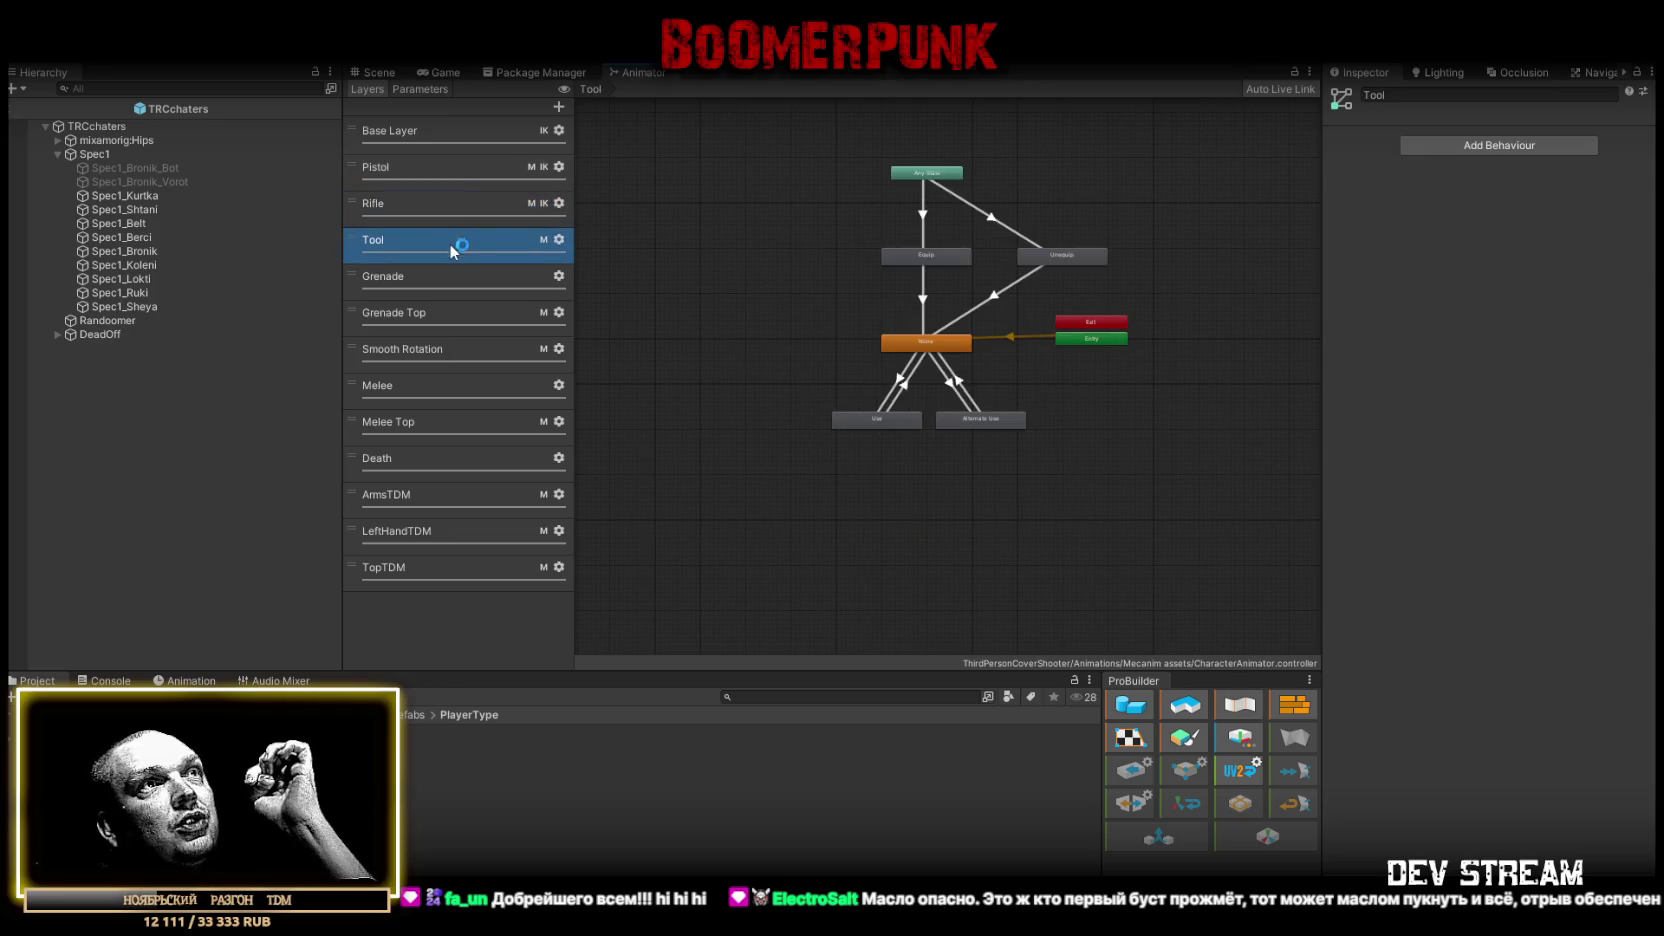
click(461, 145)
scroll(962, 432, up, 10)
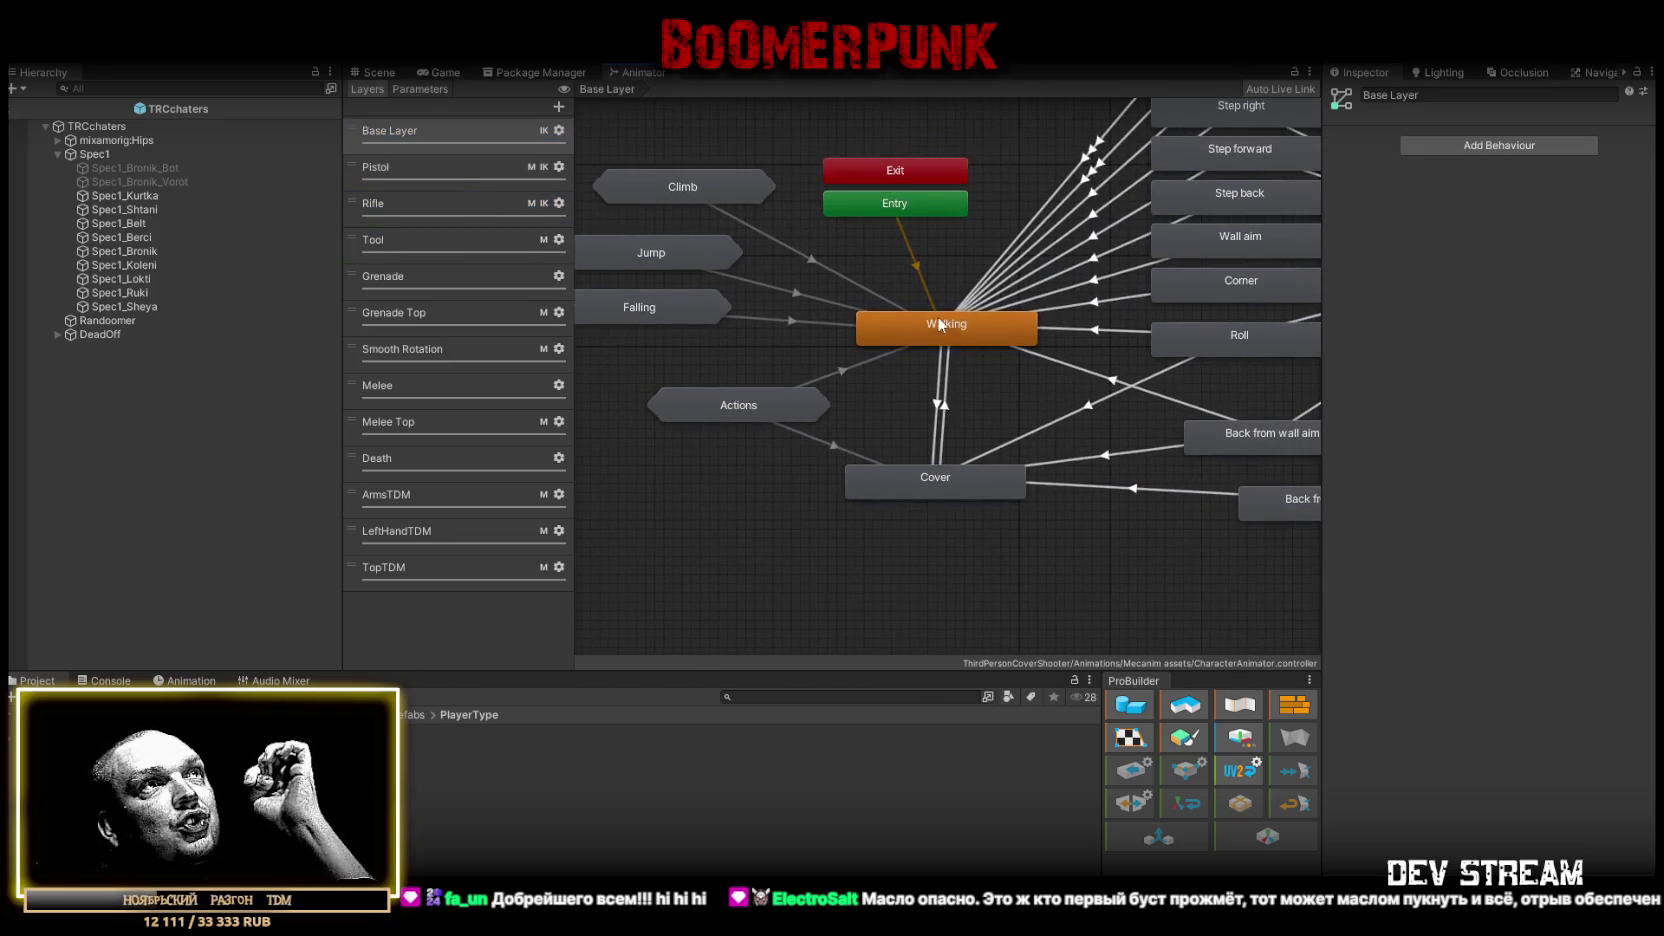
- Open the Walking state's blend tree in the Animator
click(937, 320)
double_click(936, 324)
scroll(1030, 396, up, 8)
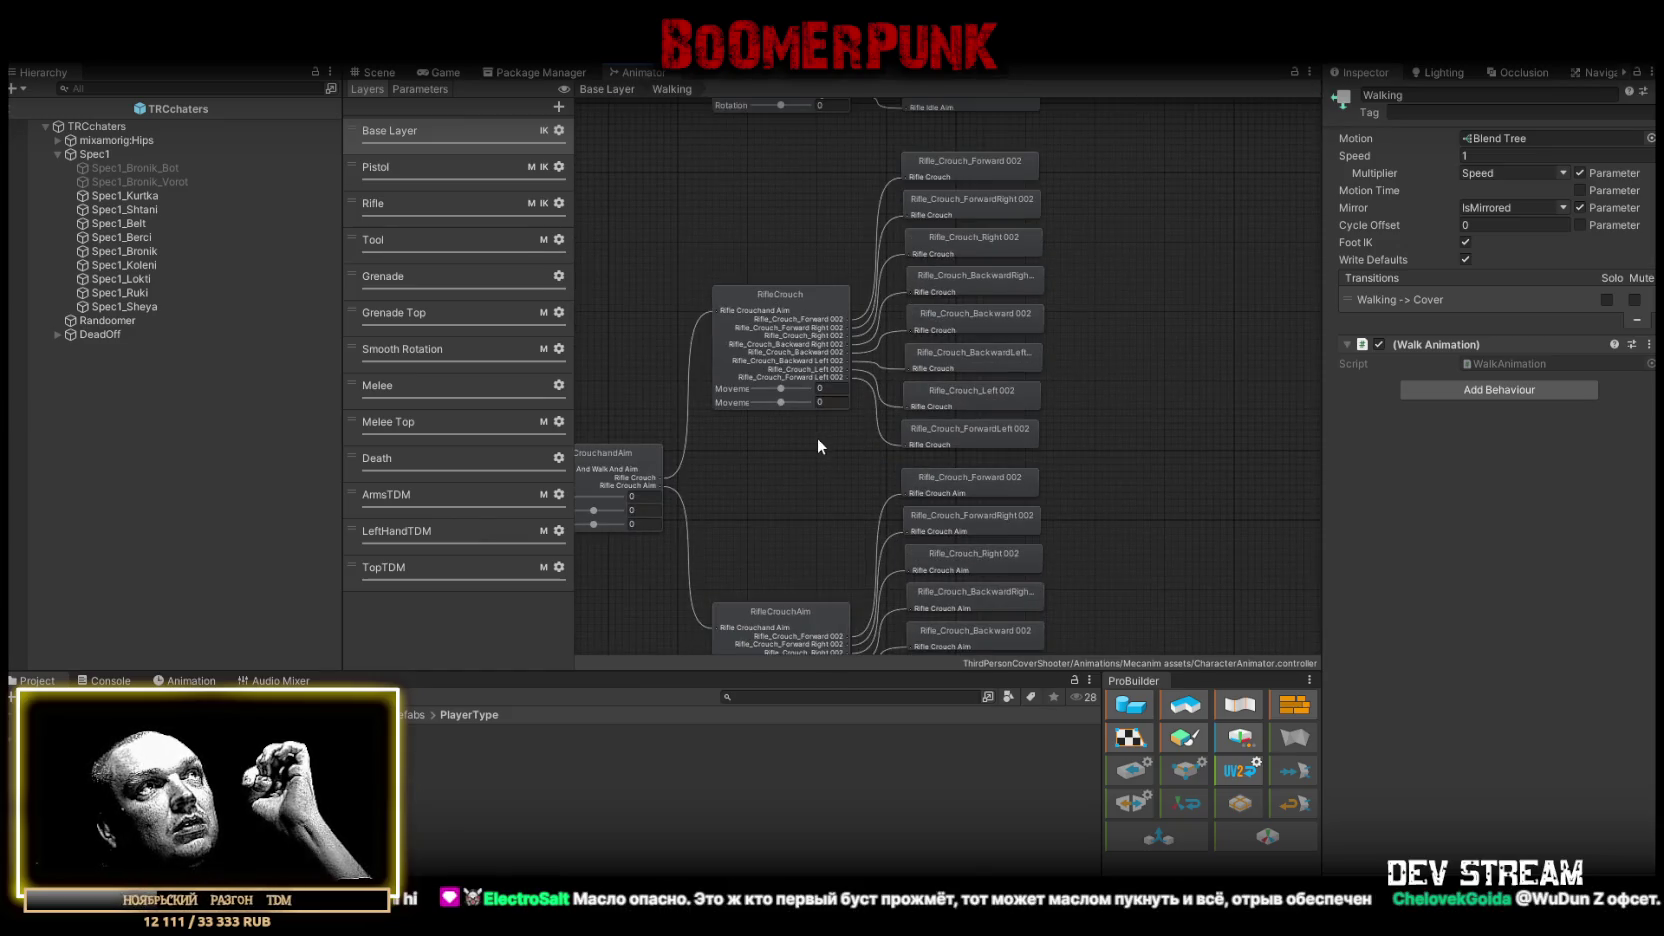
scroll(818, 446, down, 10)
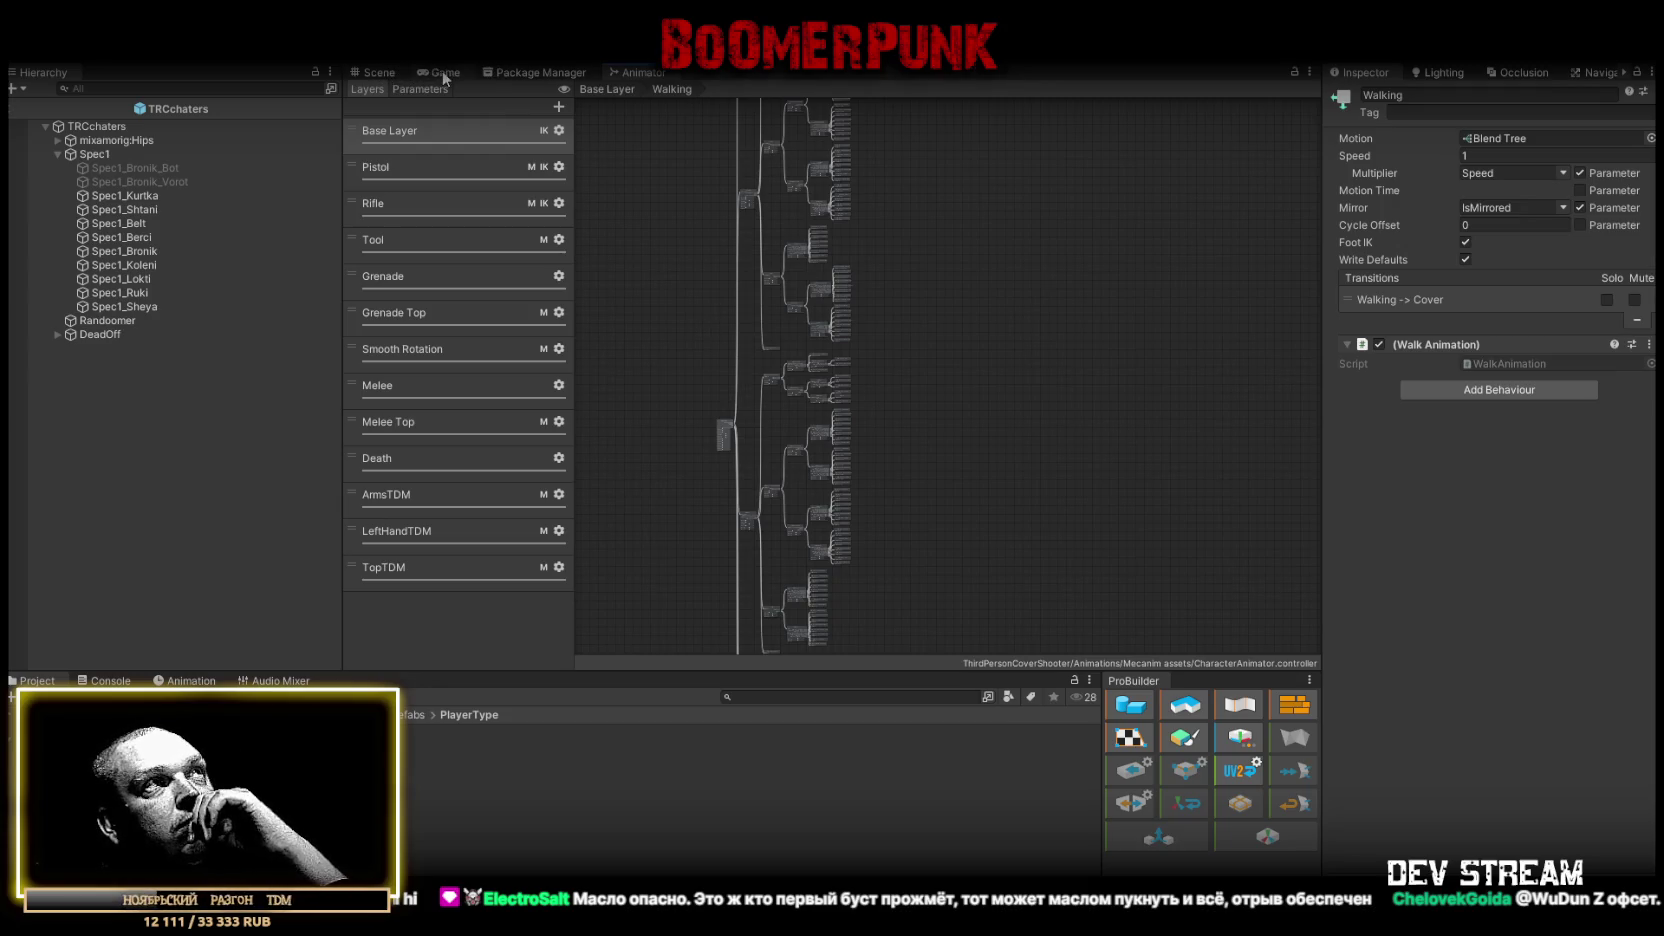
- Toggle between the Game and Scene views, then leave the prefab for SampleScene
click(443, 74)
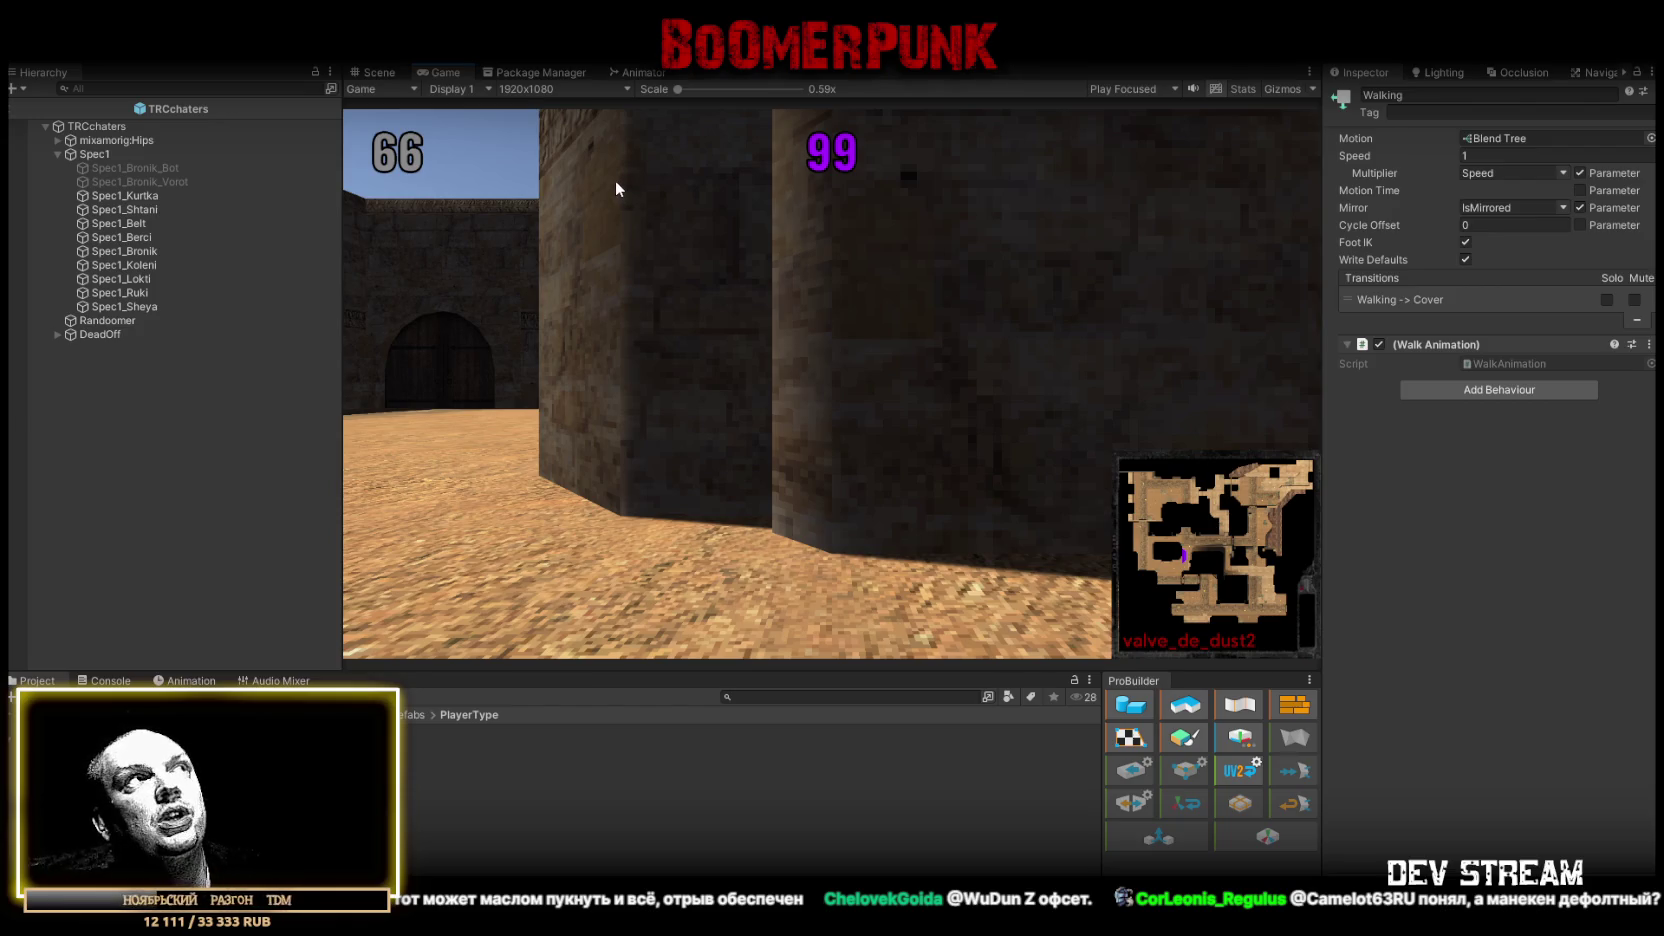
click(382, 76)
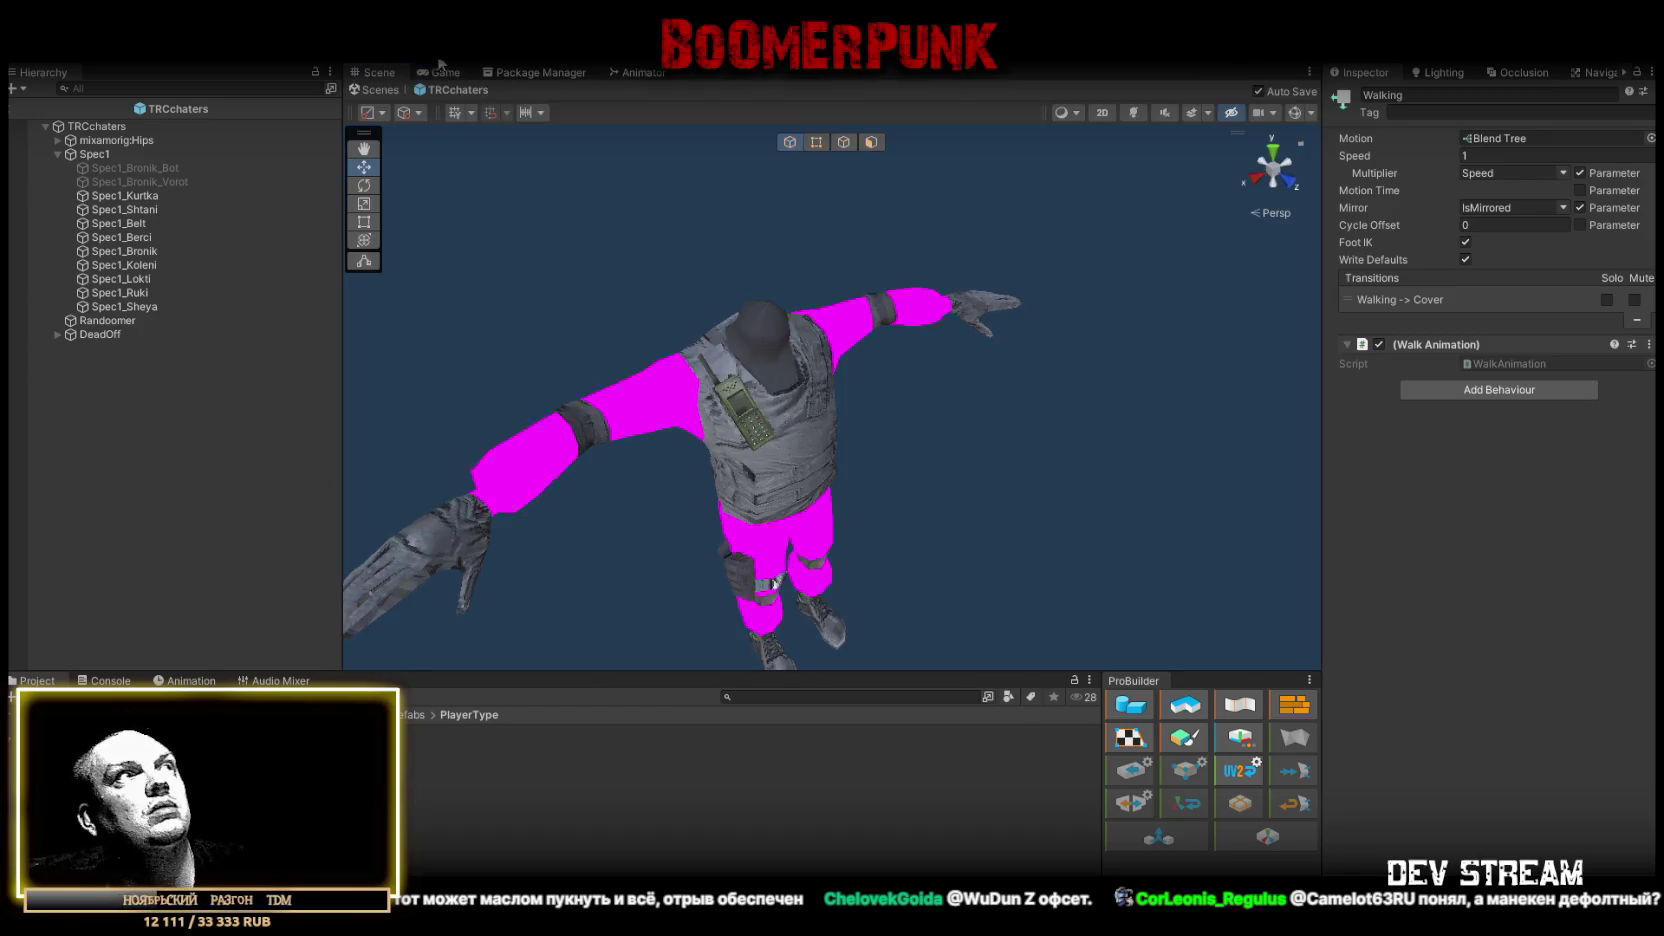
click(438, 74)
click(382, 75)
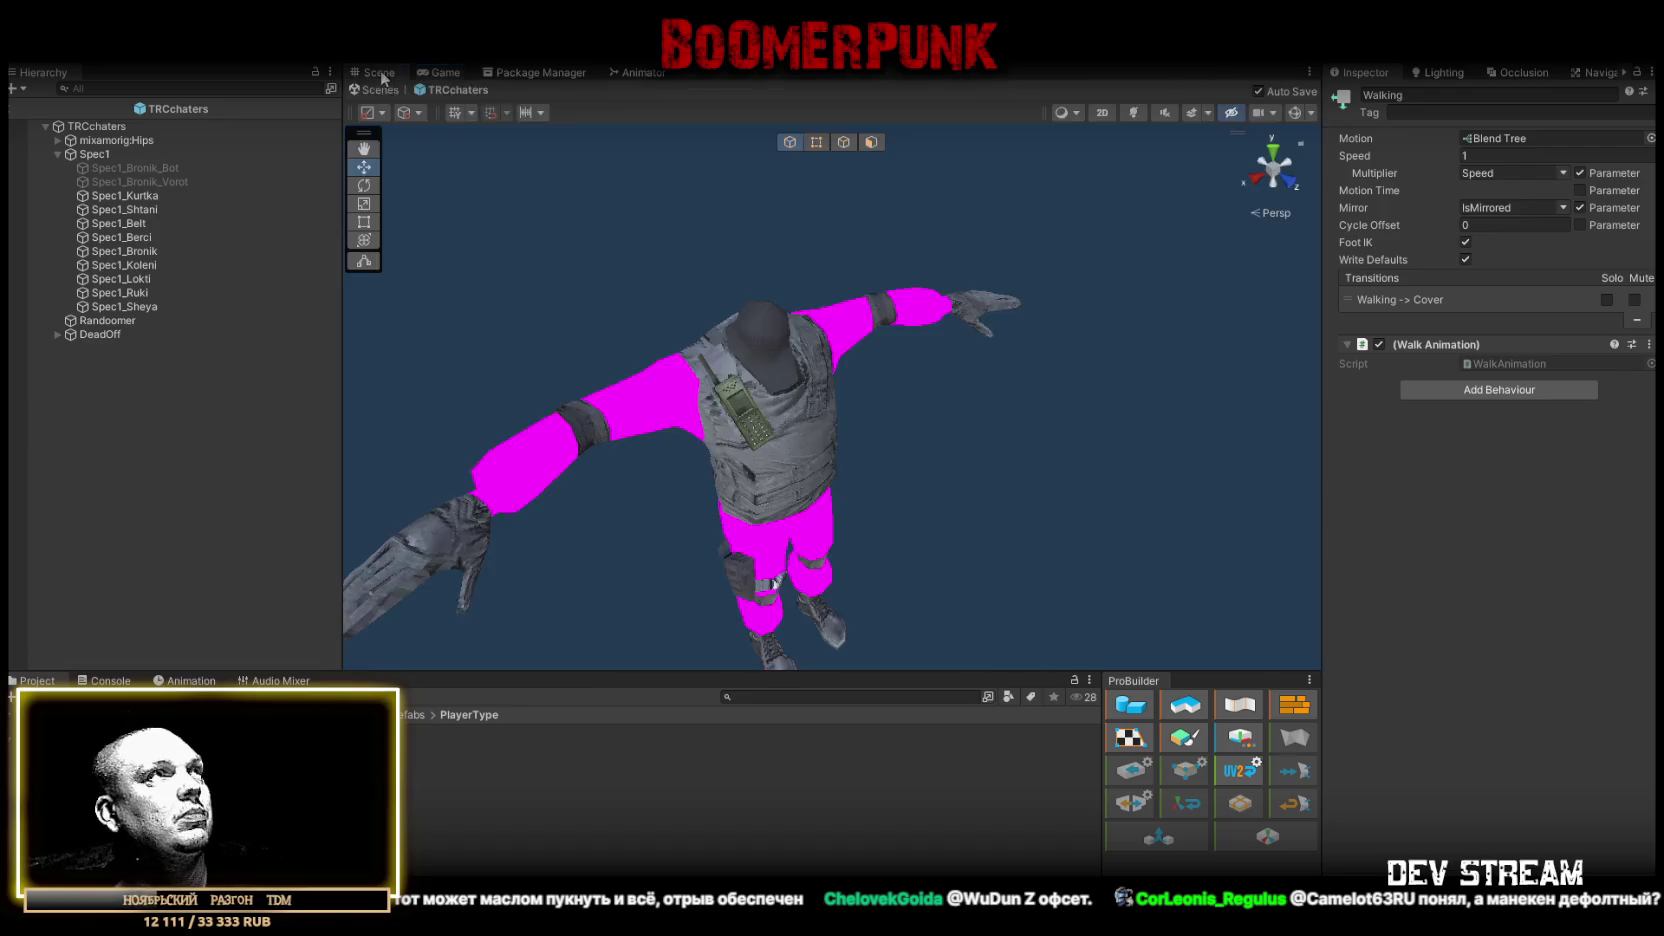
click(384, 88)
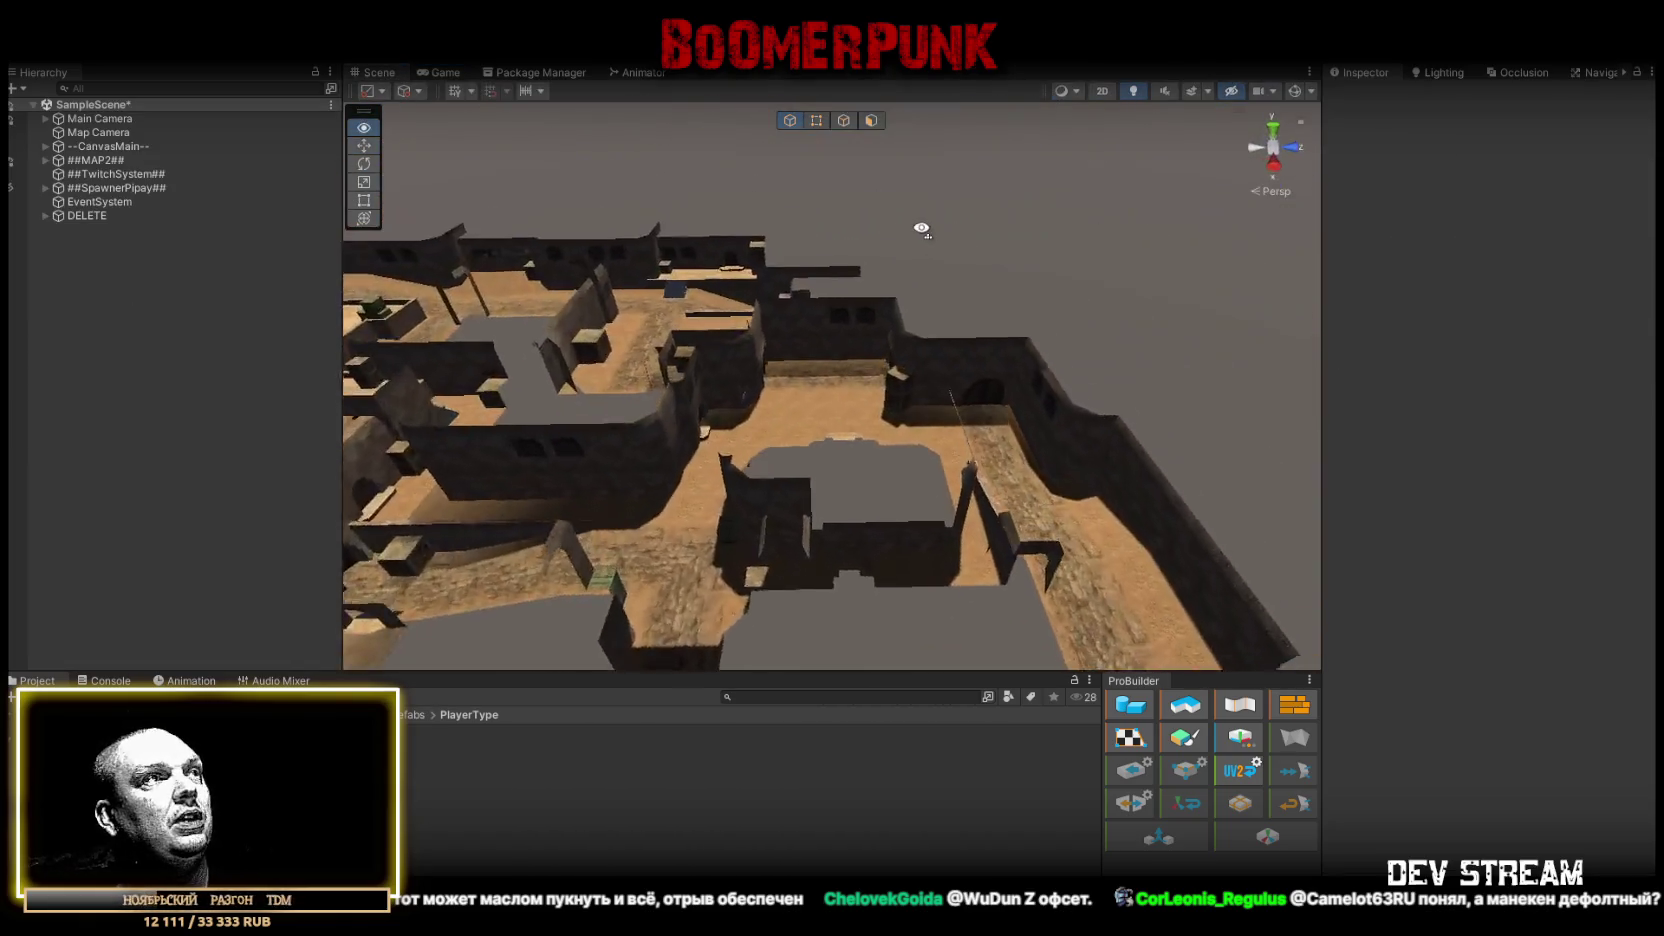
- Go up one folder out of PlayerType and bring the view down close to the map's walls and floor
scroll(889, 260, down, 1)
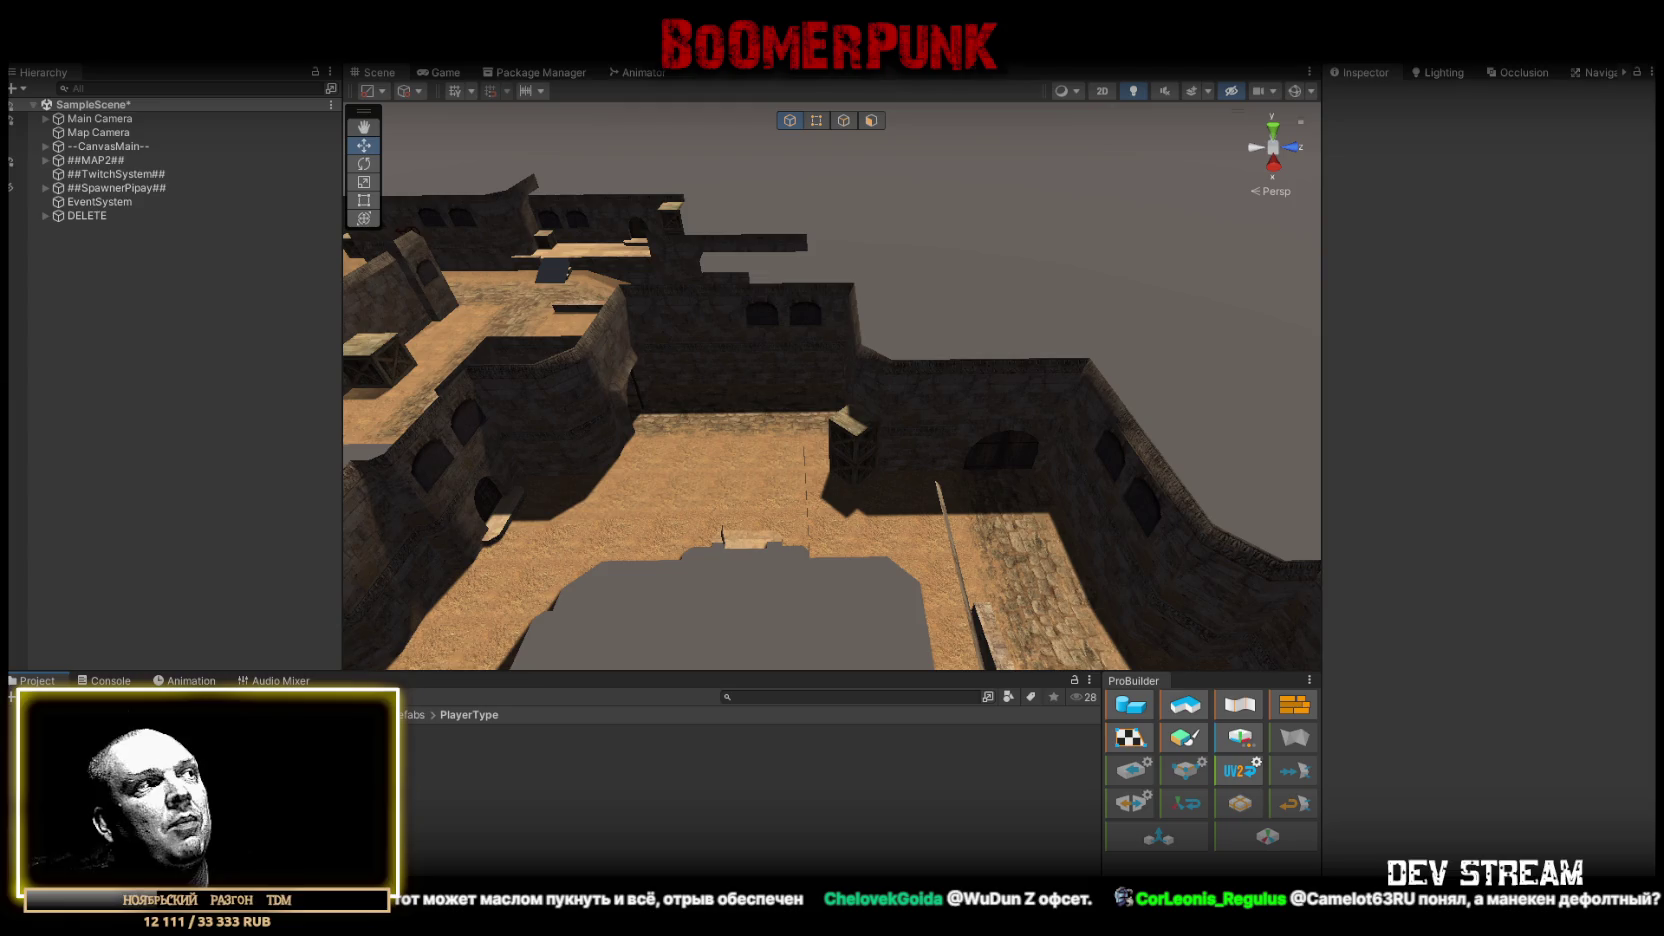
click(395, 714)
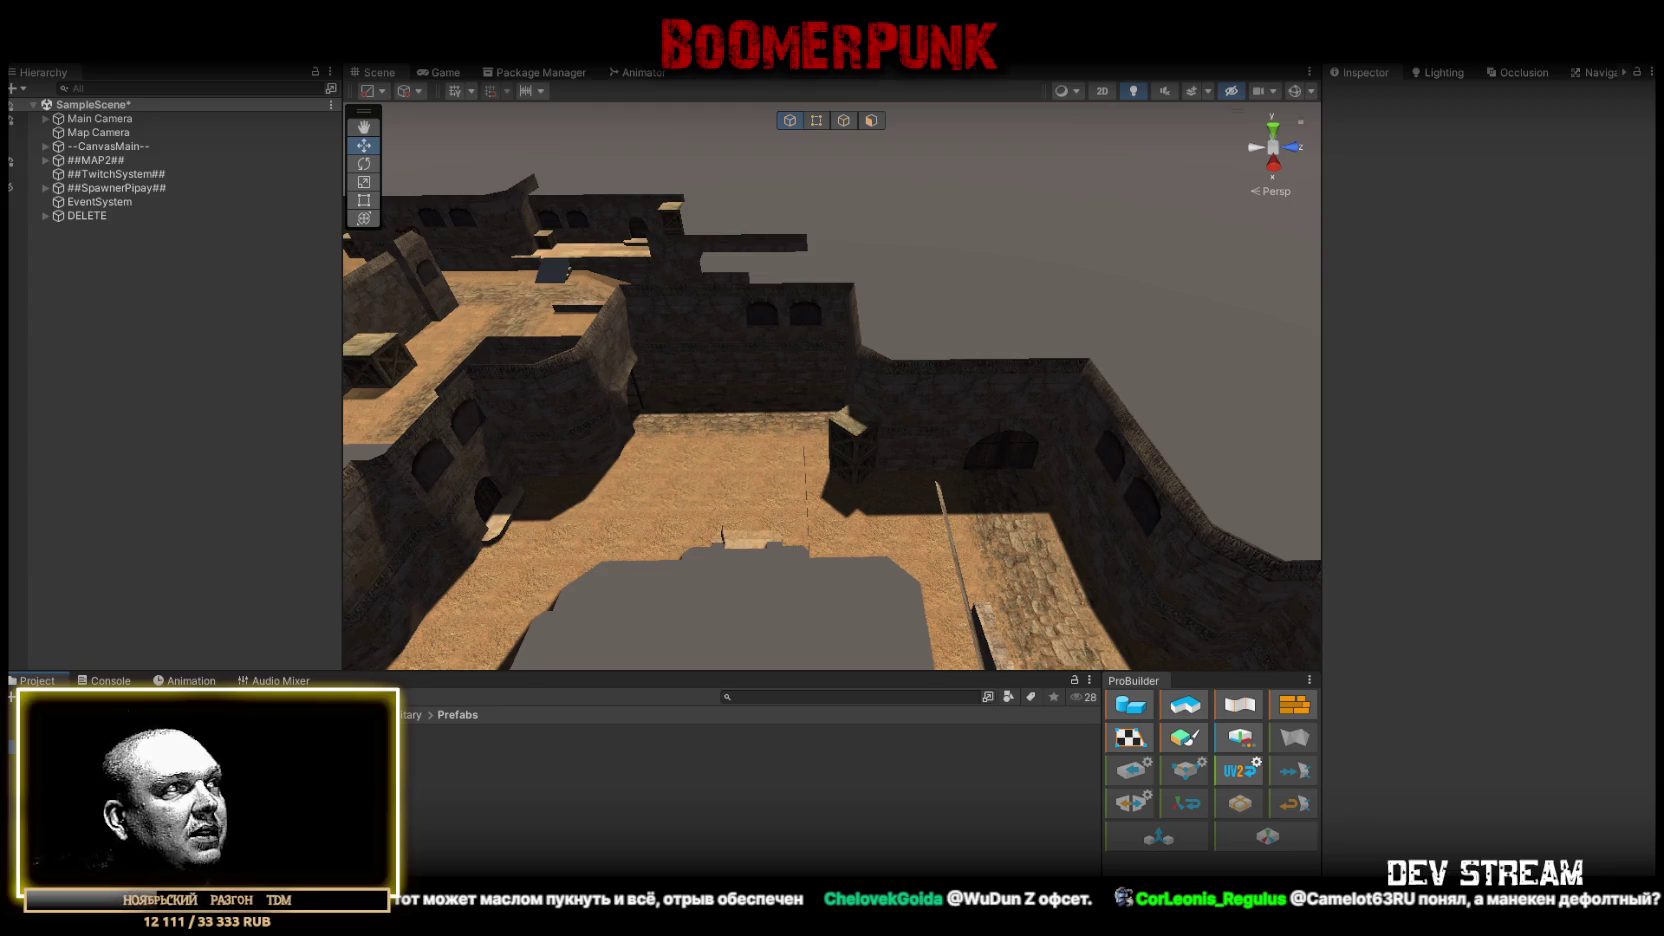
mouse_move(855, 368)
mouse_down()
mouse_move(725, 292)
mouse_move(735, 342)
mouse_move(787, 296)
mouse_move(772, 271)
mouse_move(1027, 315)
mouse_move(1167, 585)
mouse_up()
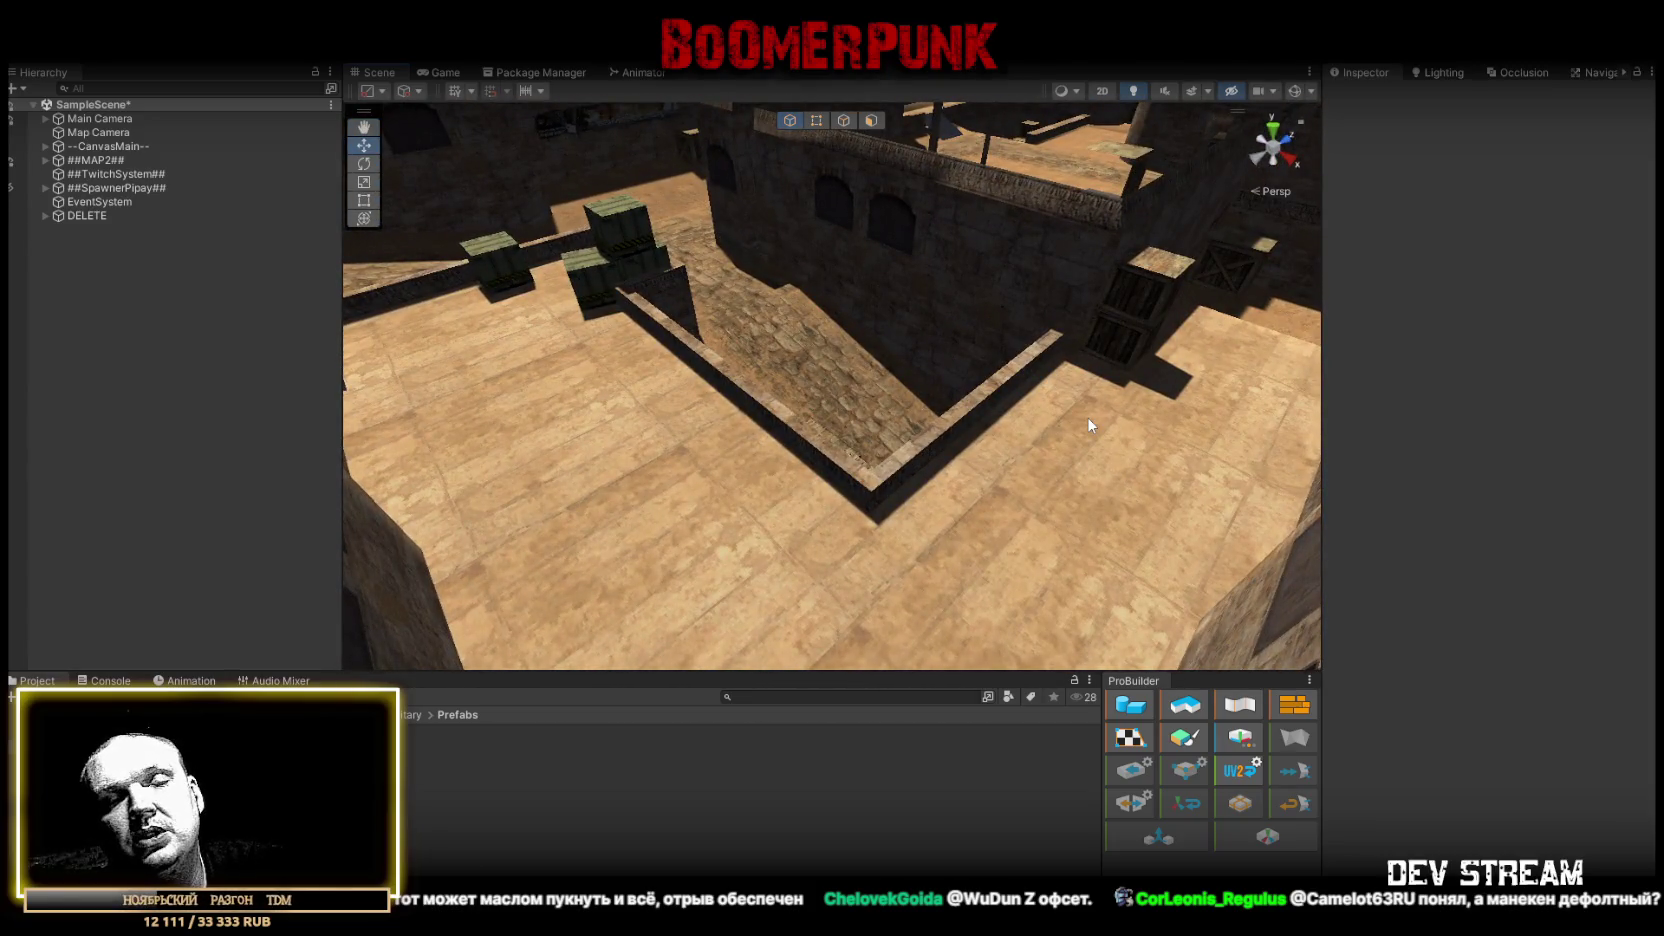
mouse_move(1071, 419)
mouse_down()
mouse_move(932, 375)
mouse_move(931, 402)
mouse_move(982, 450)
mouse_up()
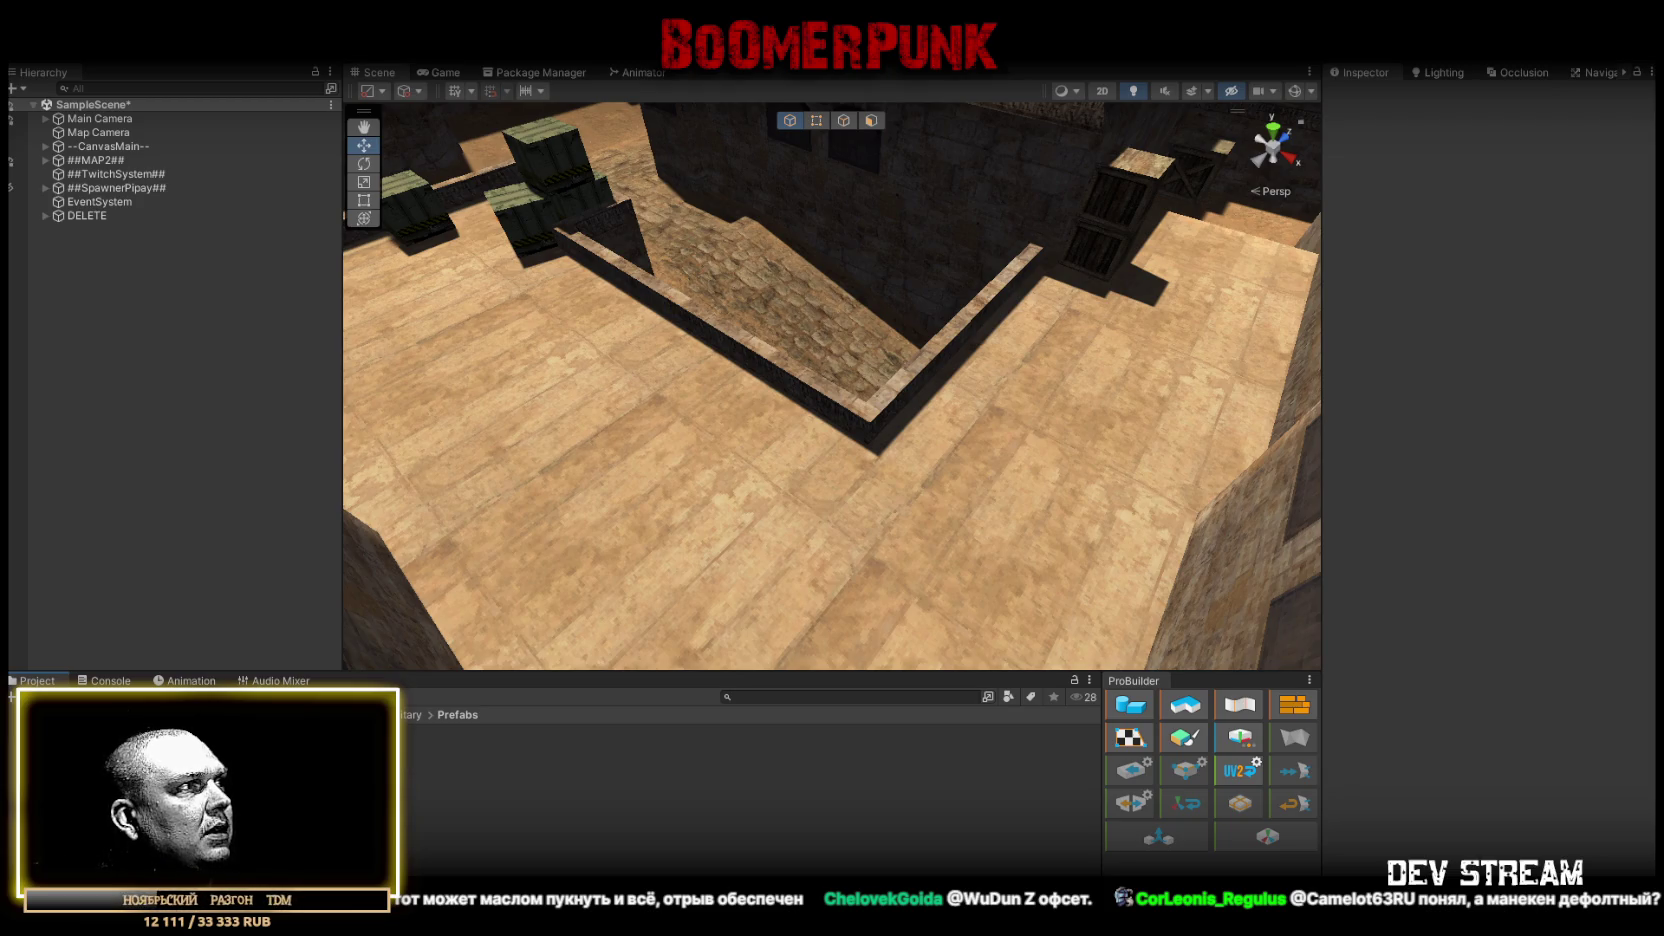
- Open the shooter's Prefabs folder and pick the Patroller prefab
click(420, 794)
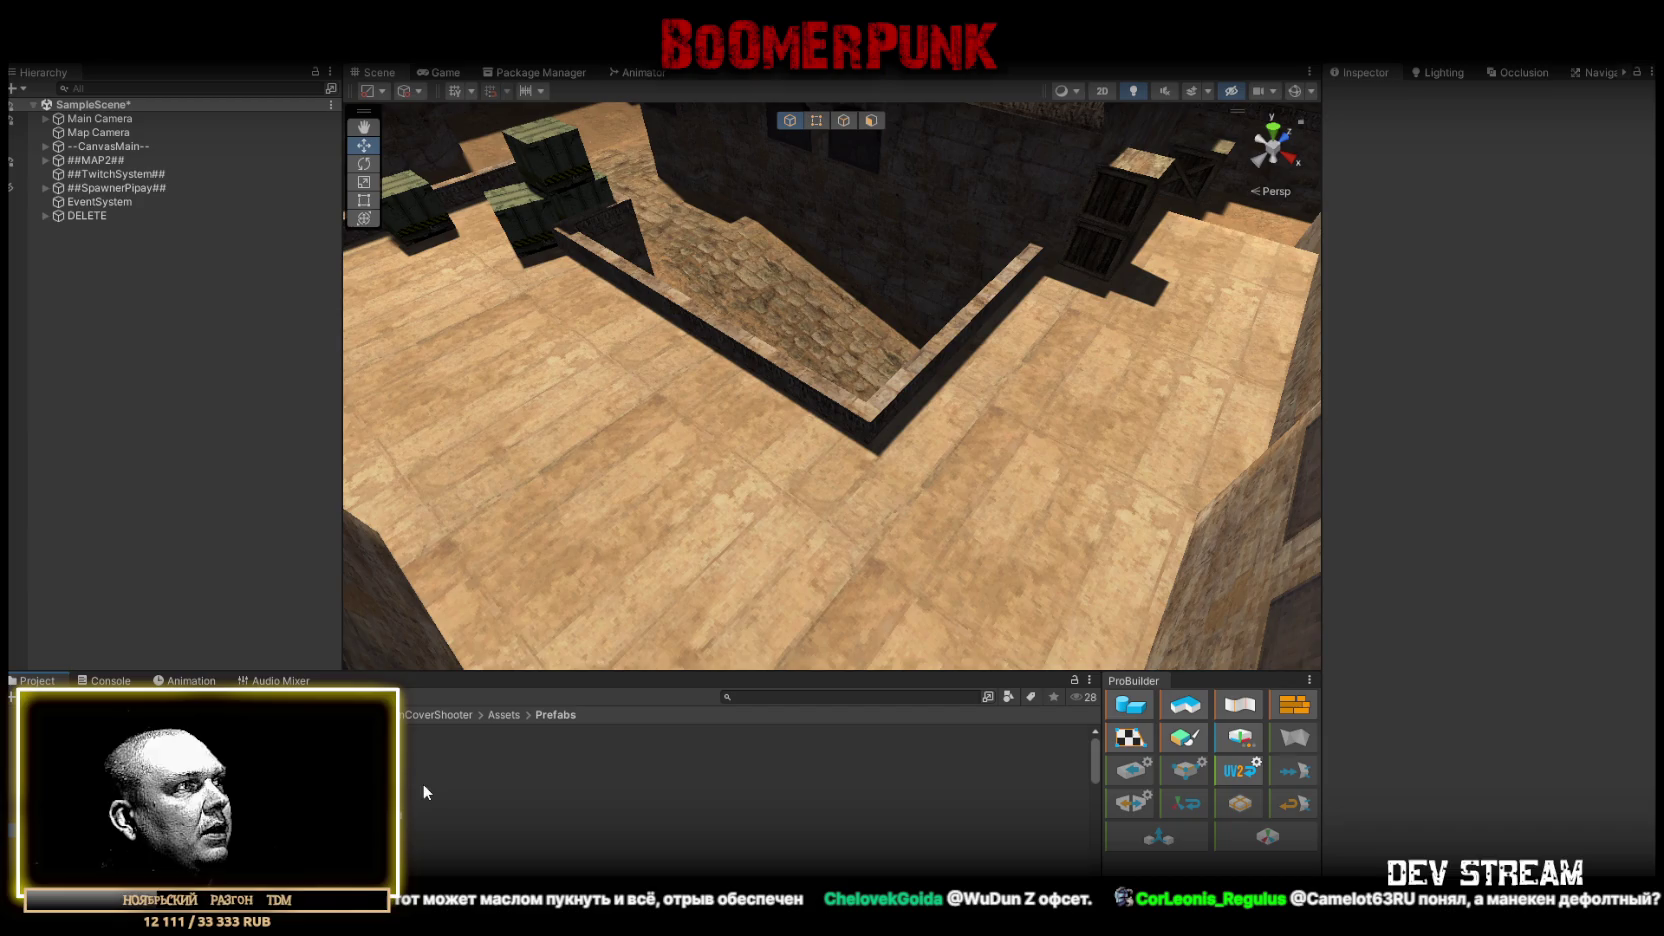
scroll(410, 800, down, 5)
scroll(408, 812, down, 5)
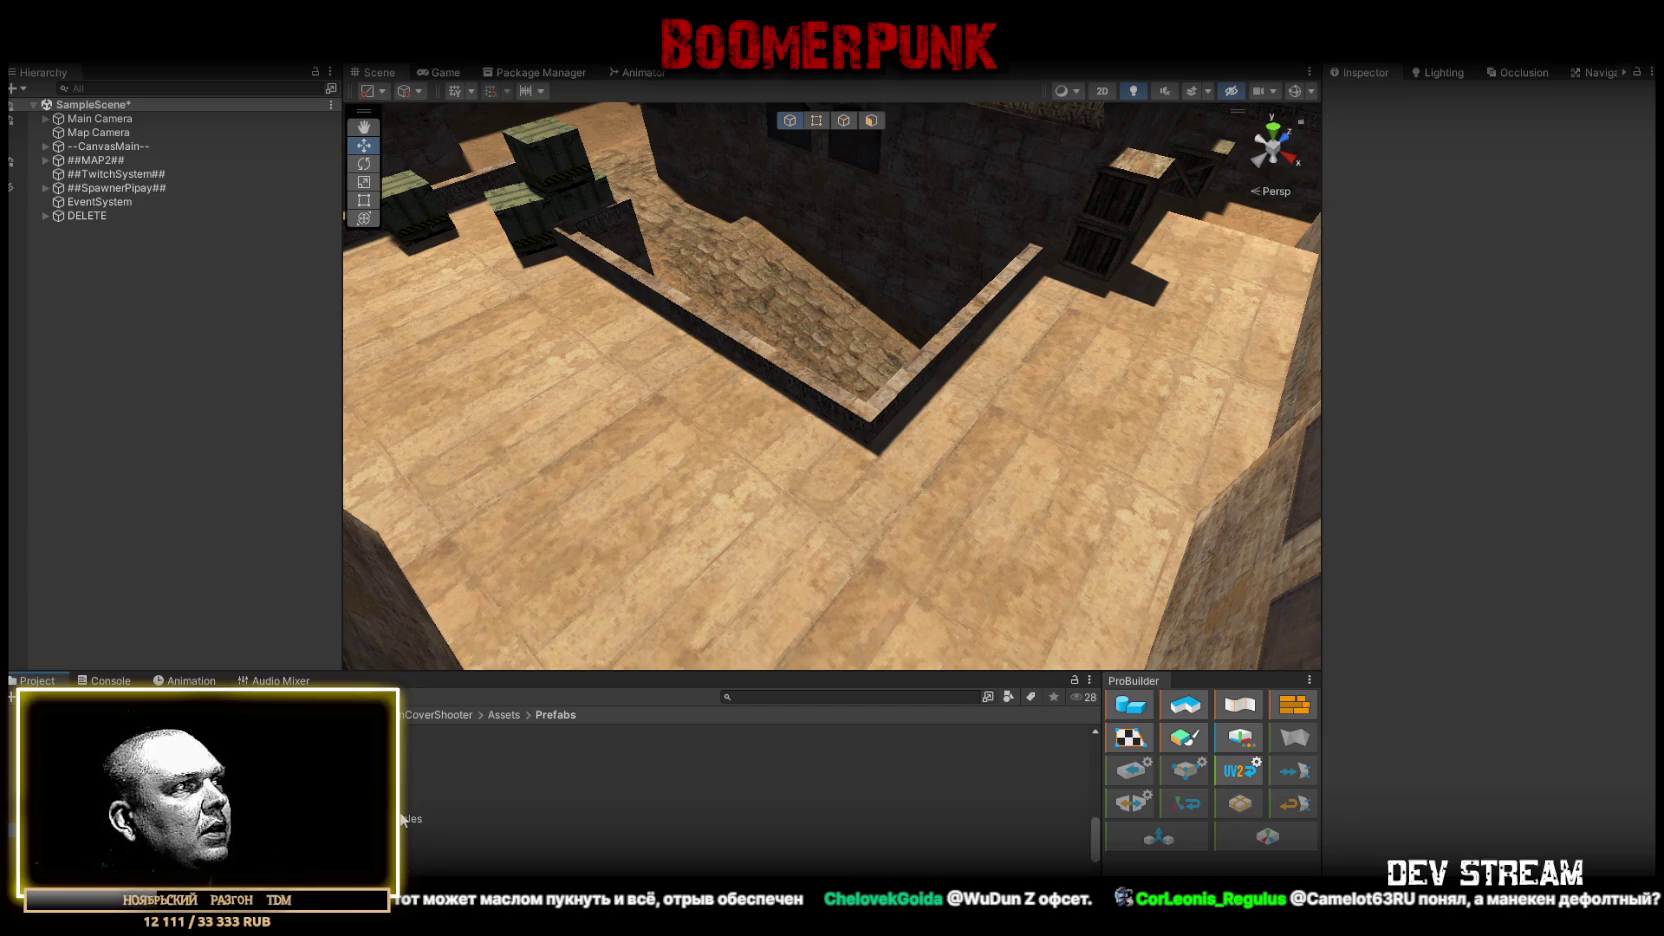
click(395, 777)
- Place a Patroller bot in the scene and frame it, viewed from above
mouse_move(719, 438)
mouse_down()
mouse_move(781, 337)
mouse_move(628, 405)
mouse_move(676, 352)
mouse_move(755, 349)
mouse_up()
key(f)
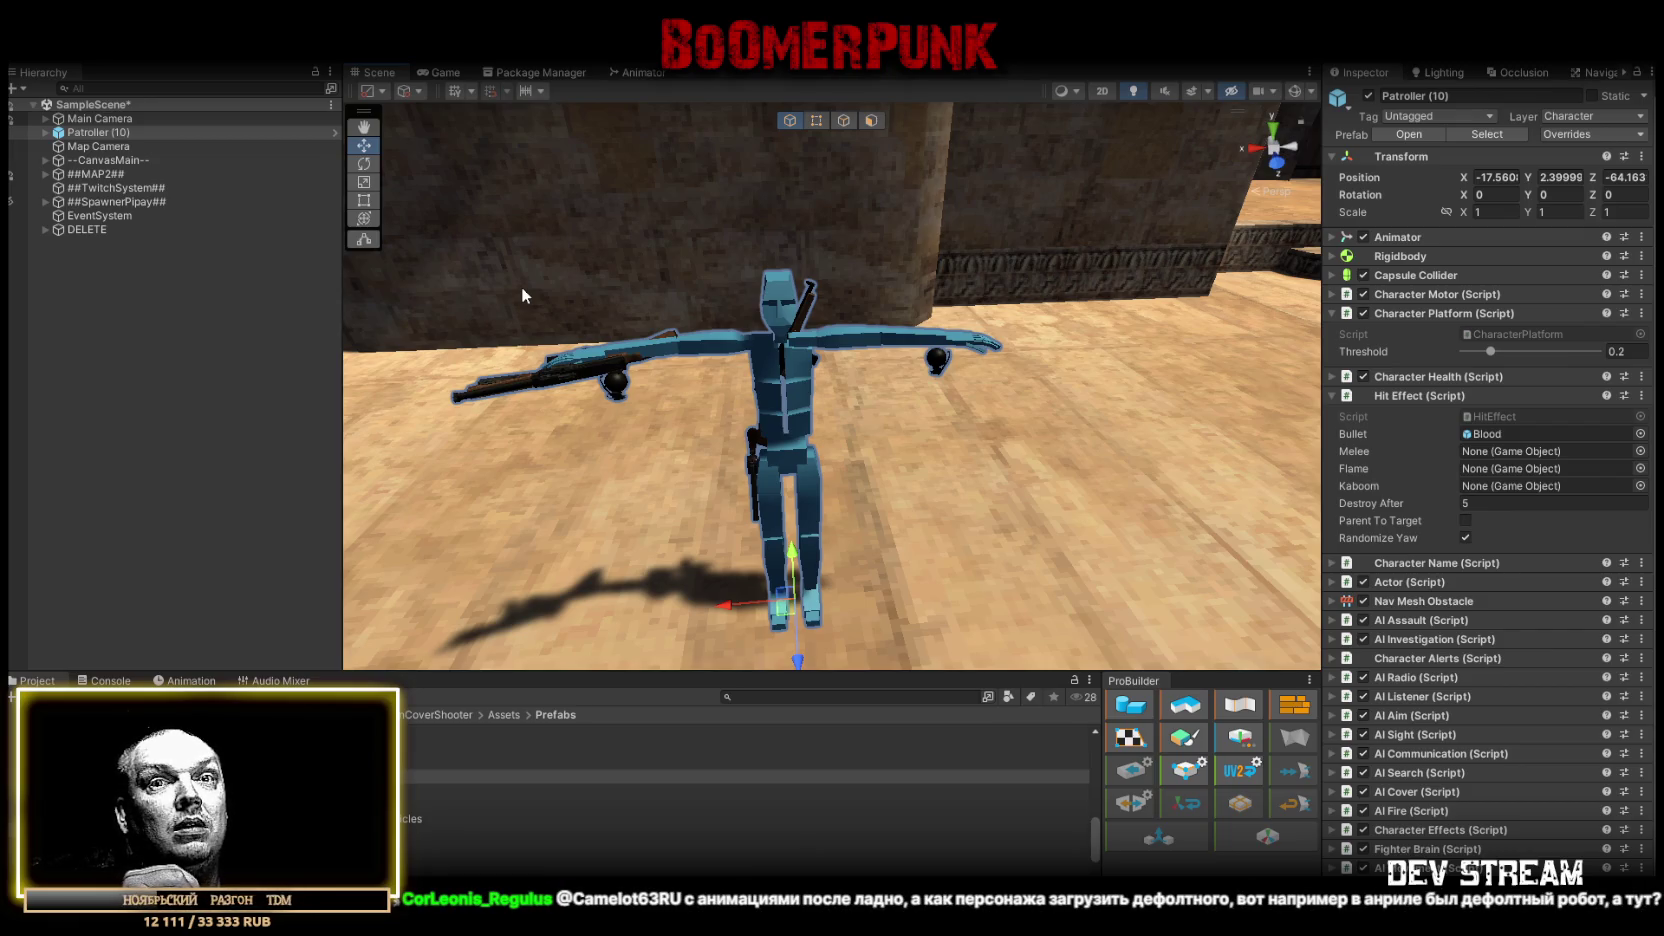
mouse_move(796, 285)
mouse_down()
mouse_move(817, 366)
mouse_move(923, 372)
mouse_up()
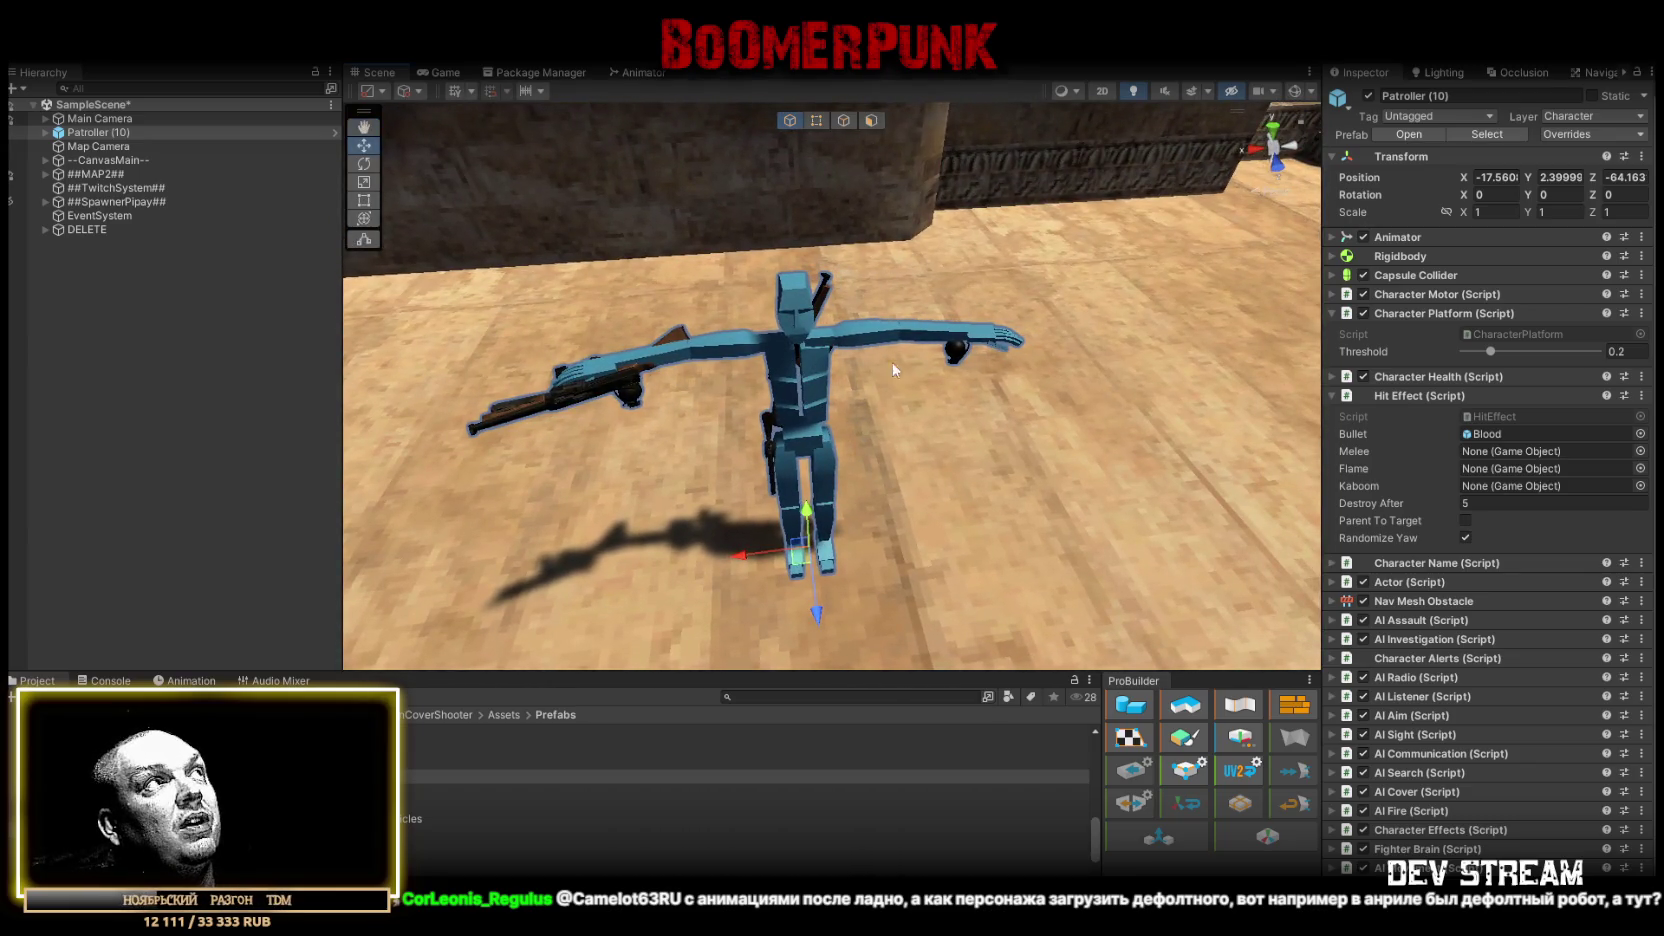
scroll(1480, 600, down, 1)
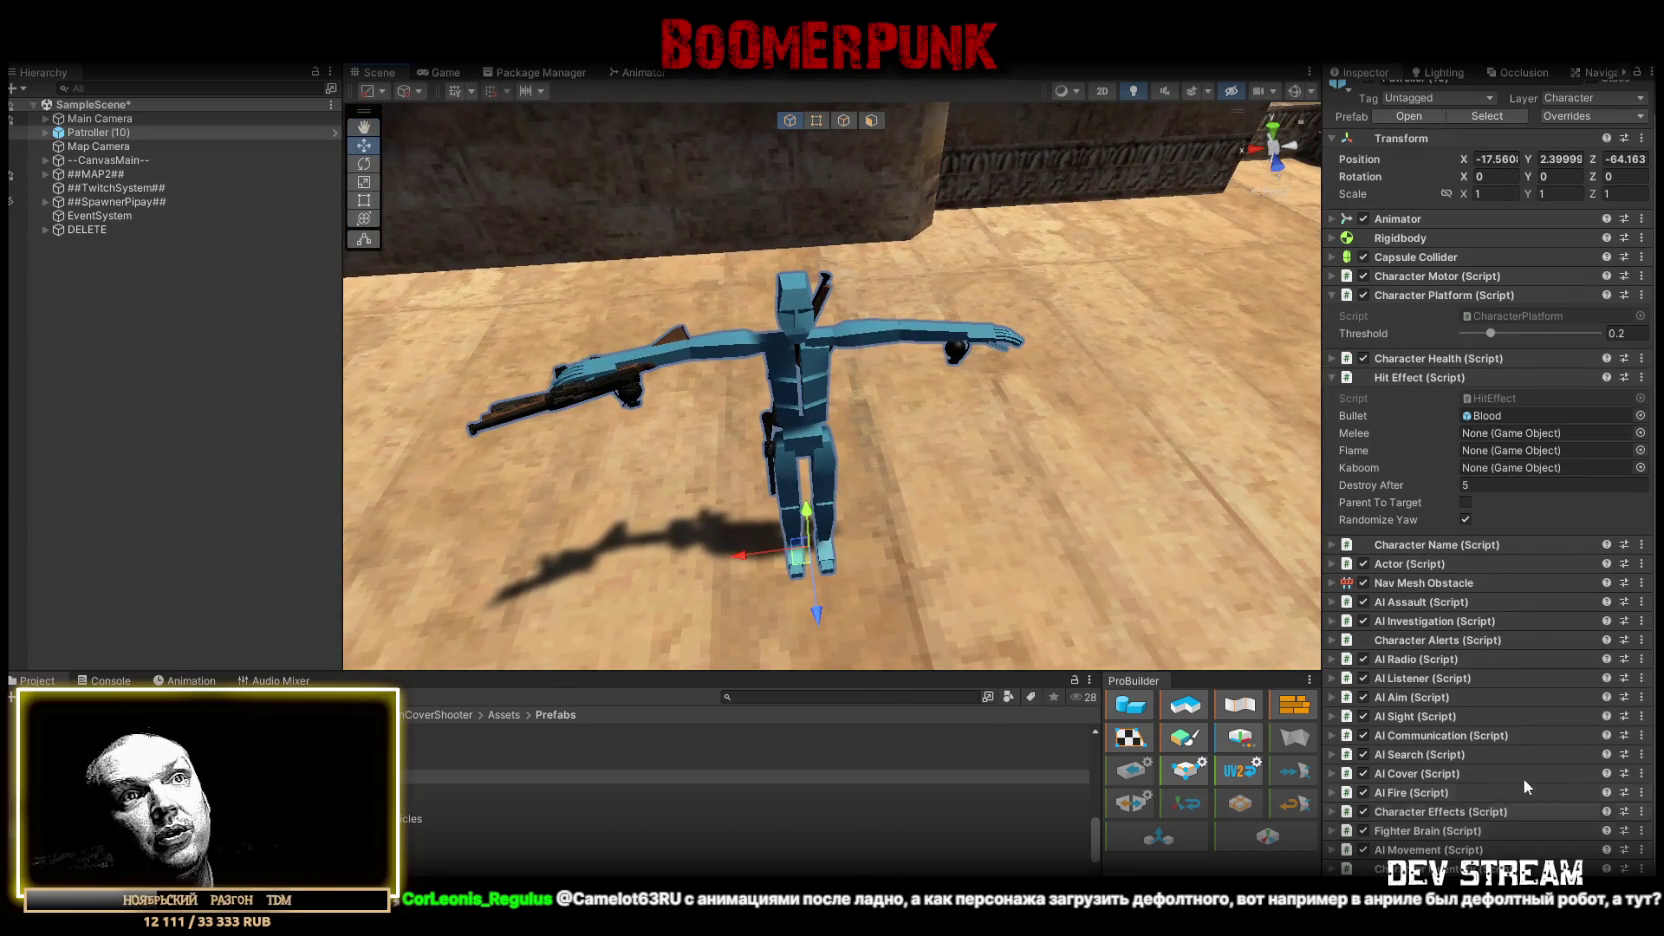
scroll(1480, 620, up, 1)
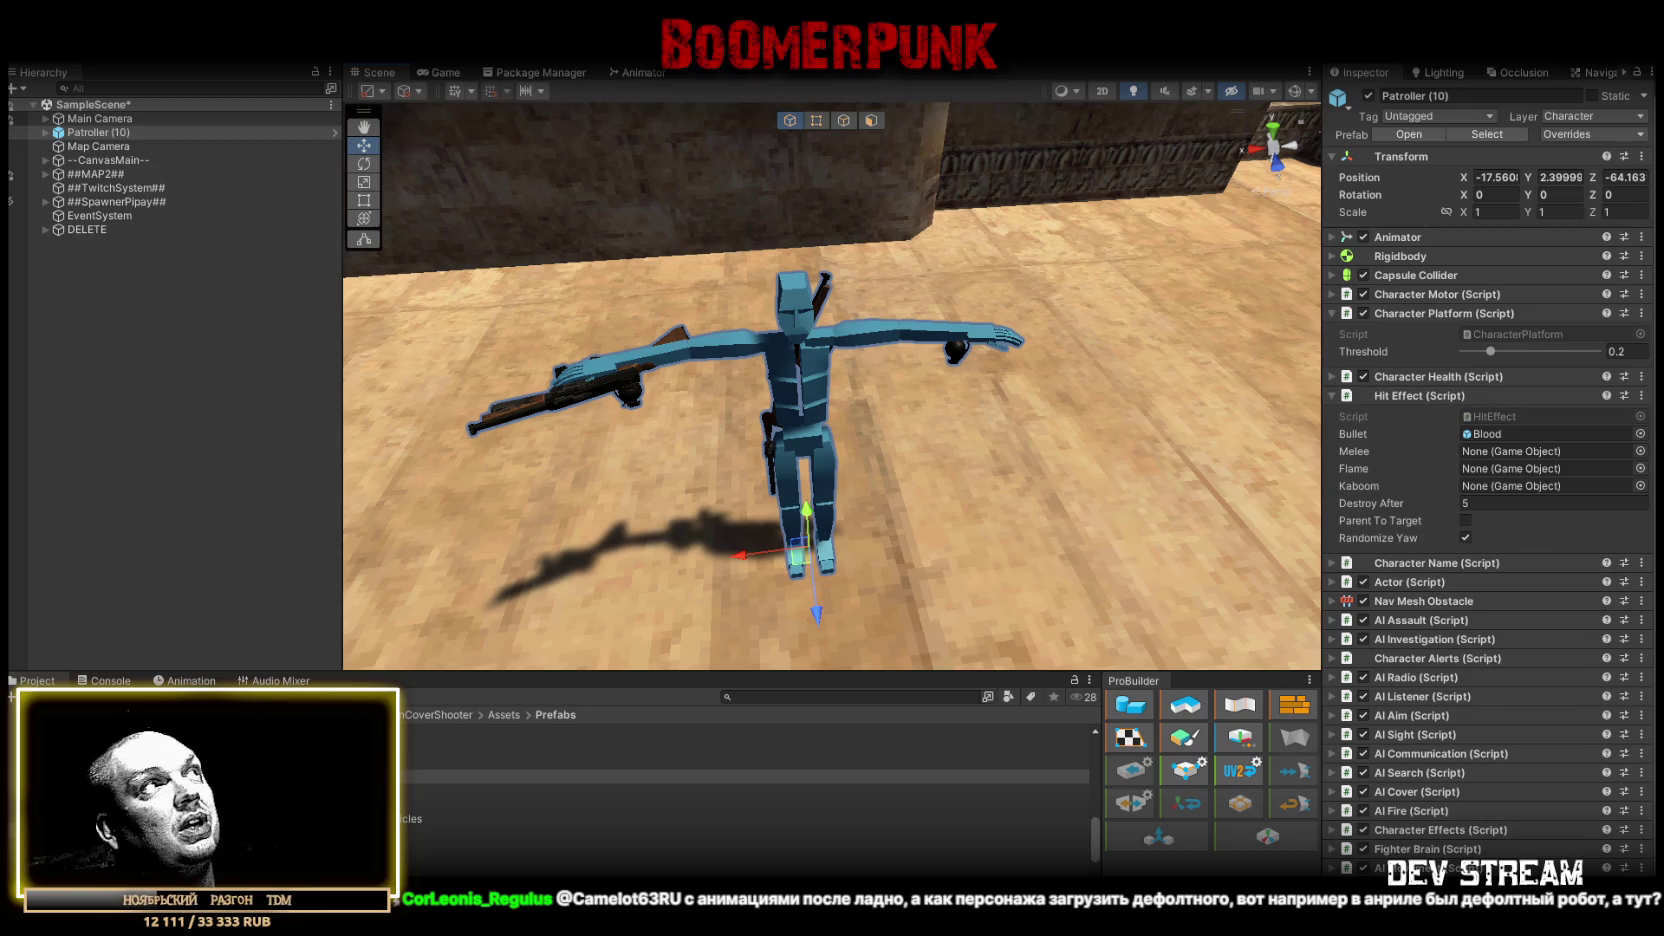
- Expand Patroller (10) in the Hierarchy, then open the Models folder and select the TCRchar model
click(45, 133)
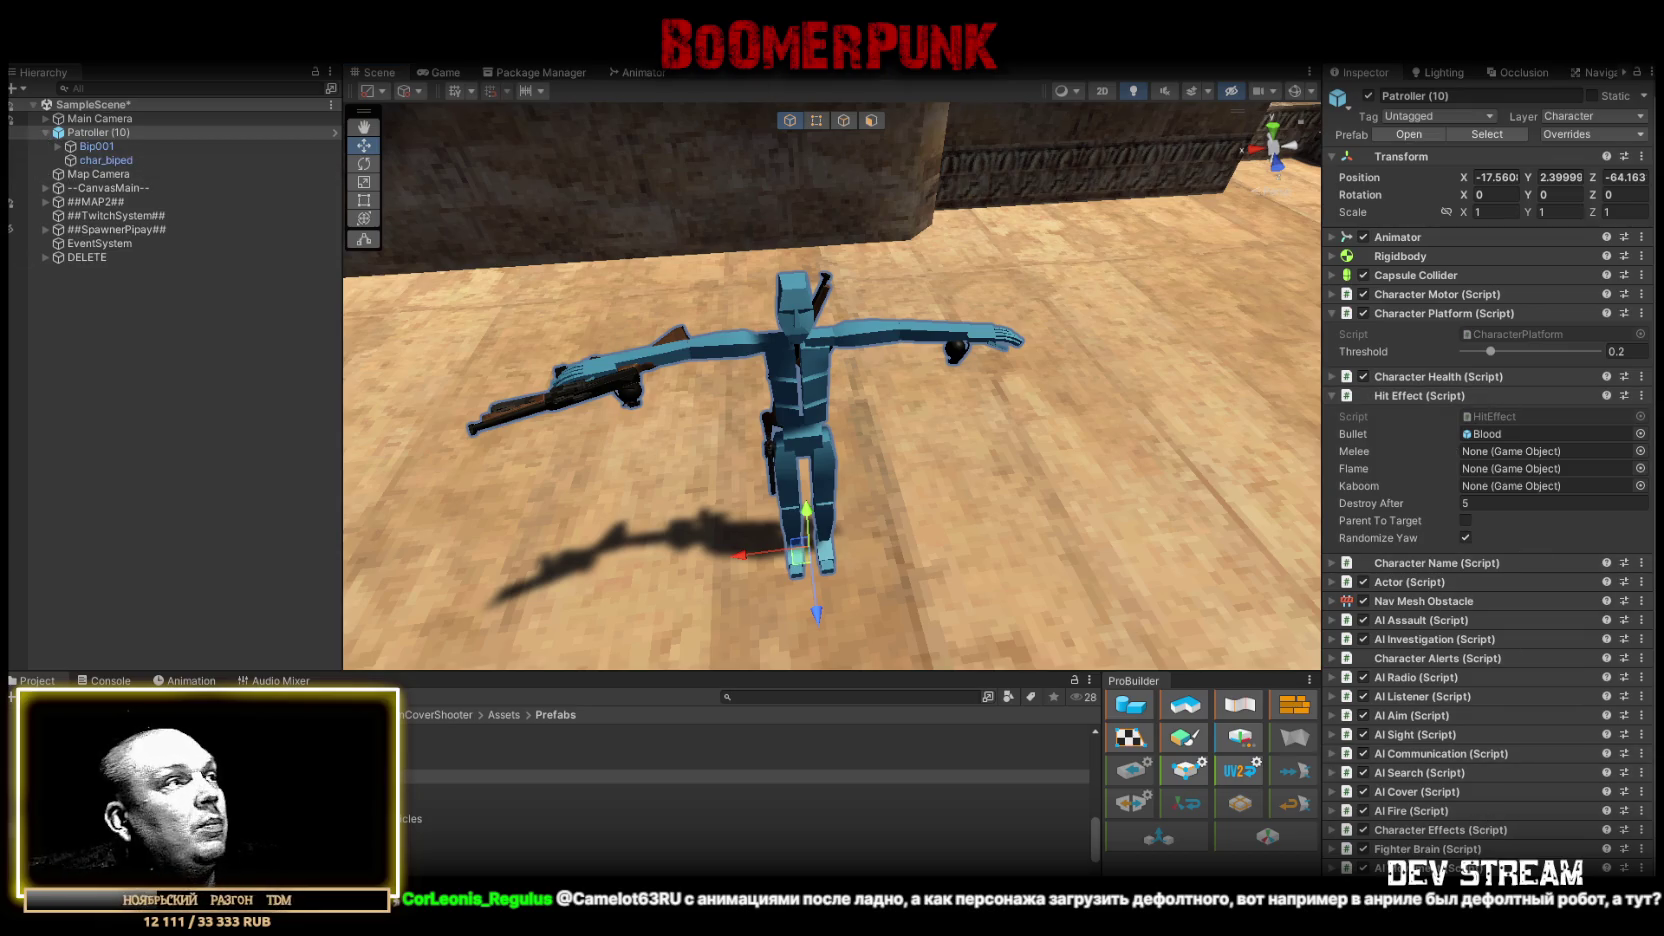
click(200, 776)
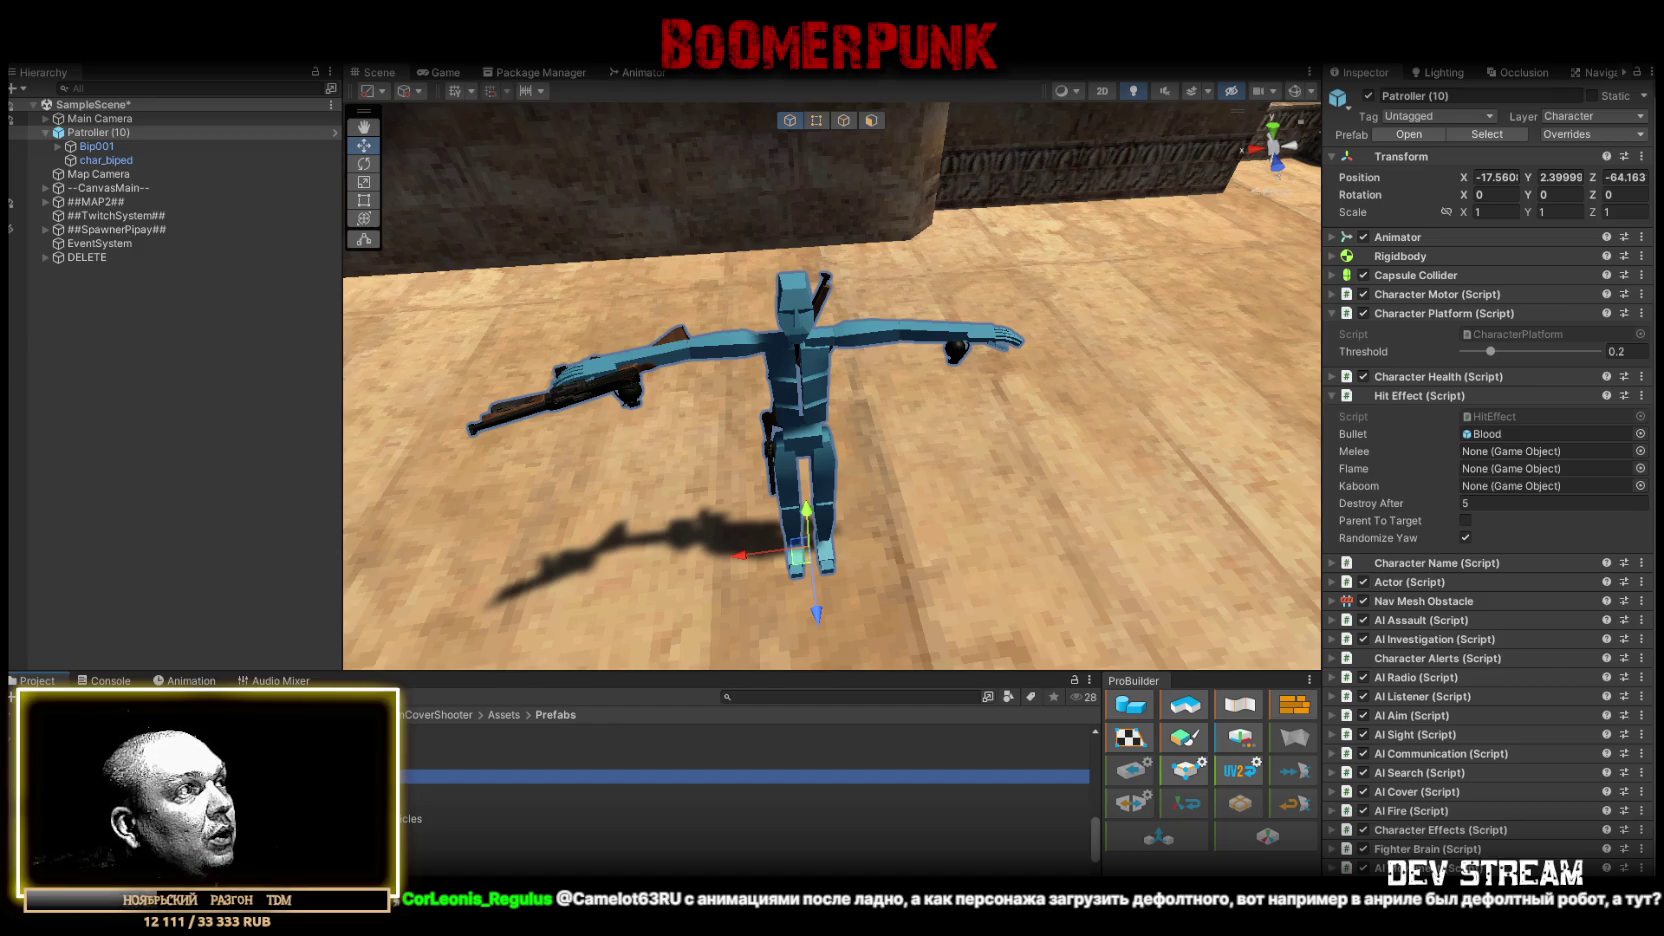
key(Return)
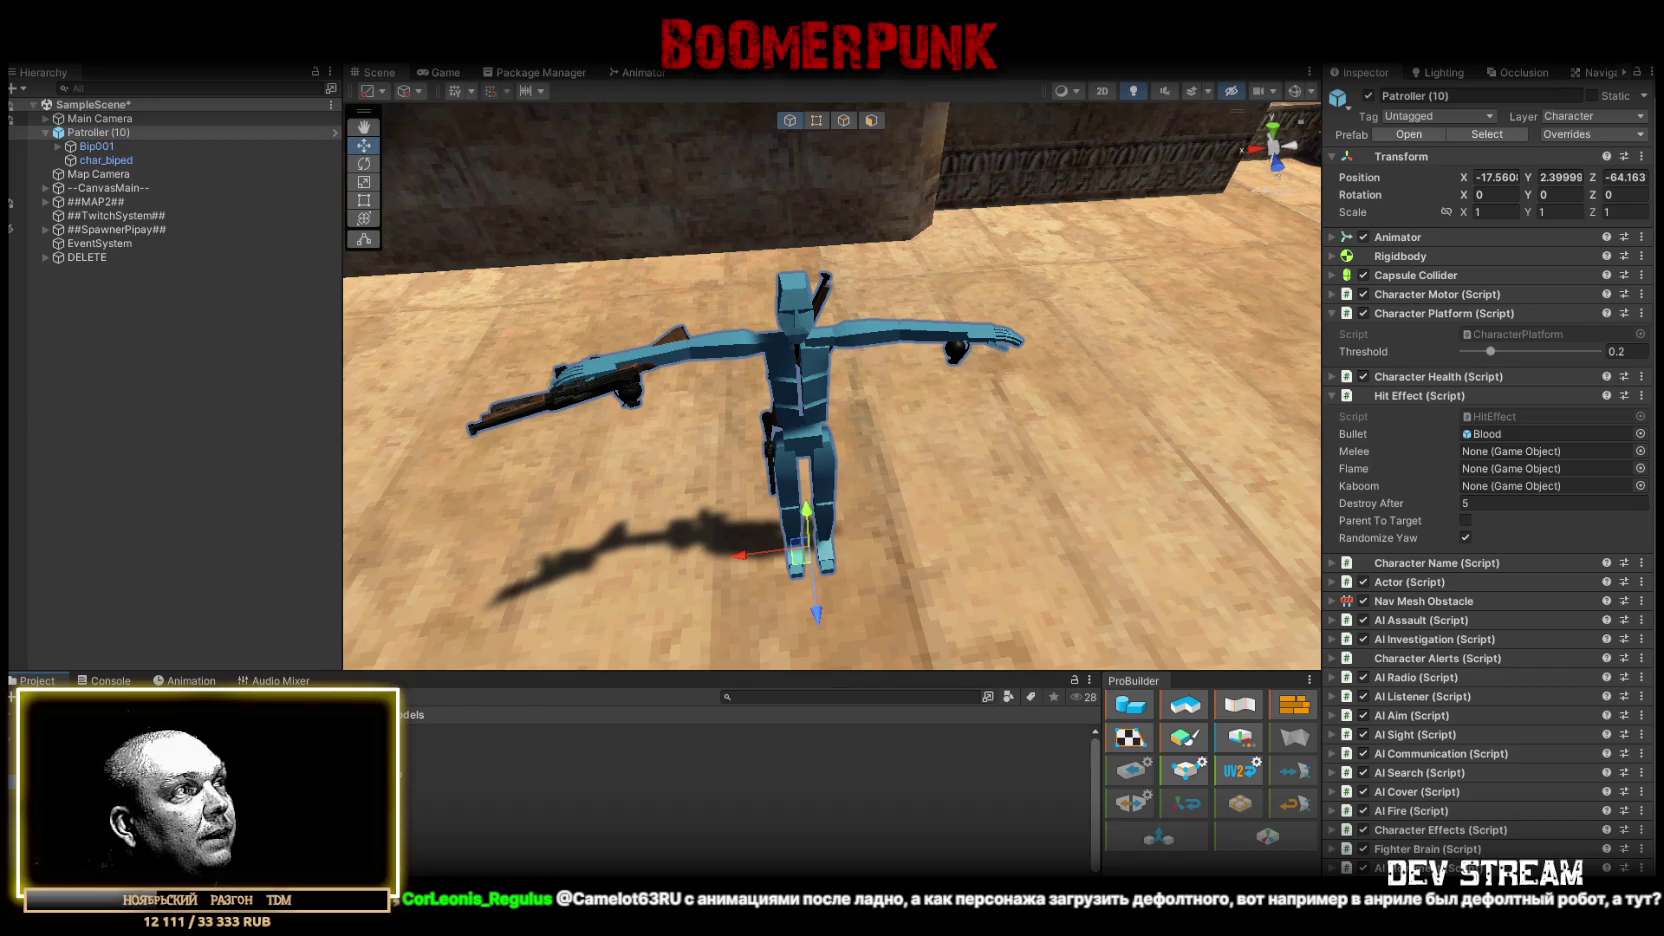
click(600, 787)
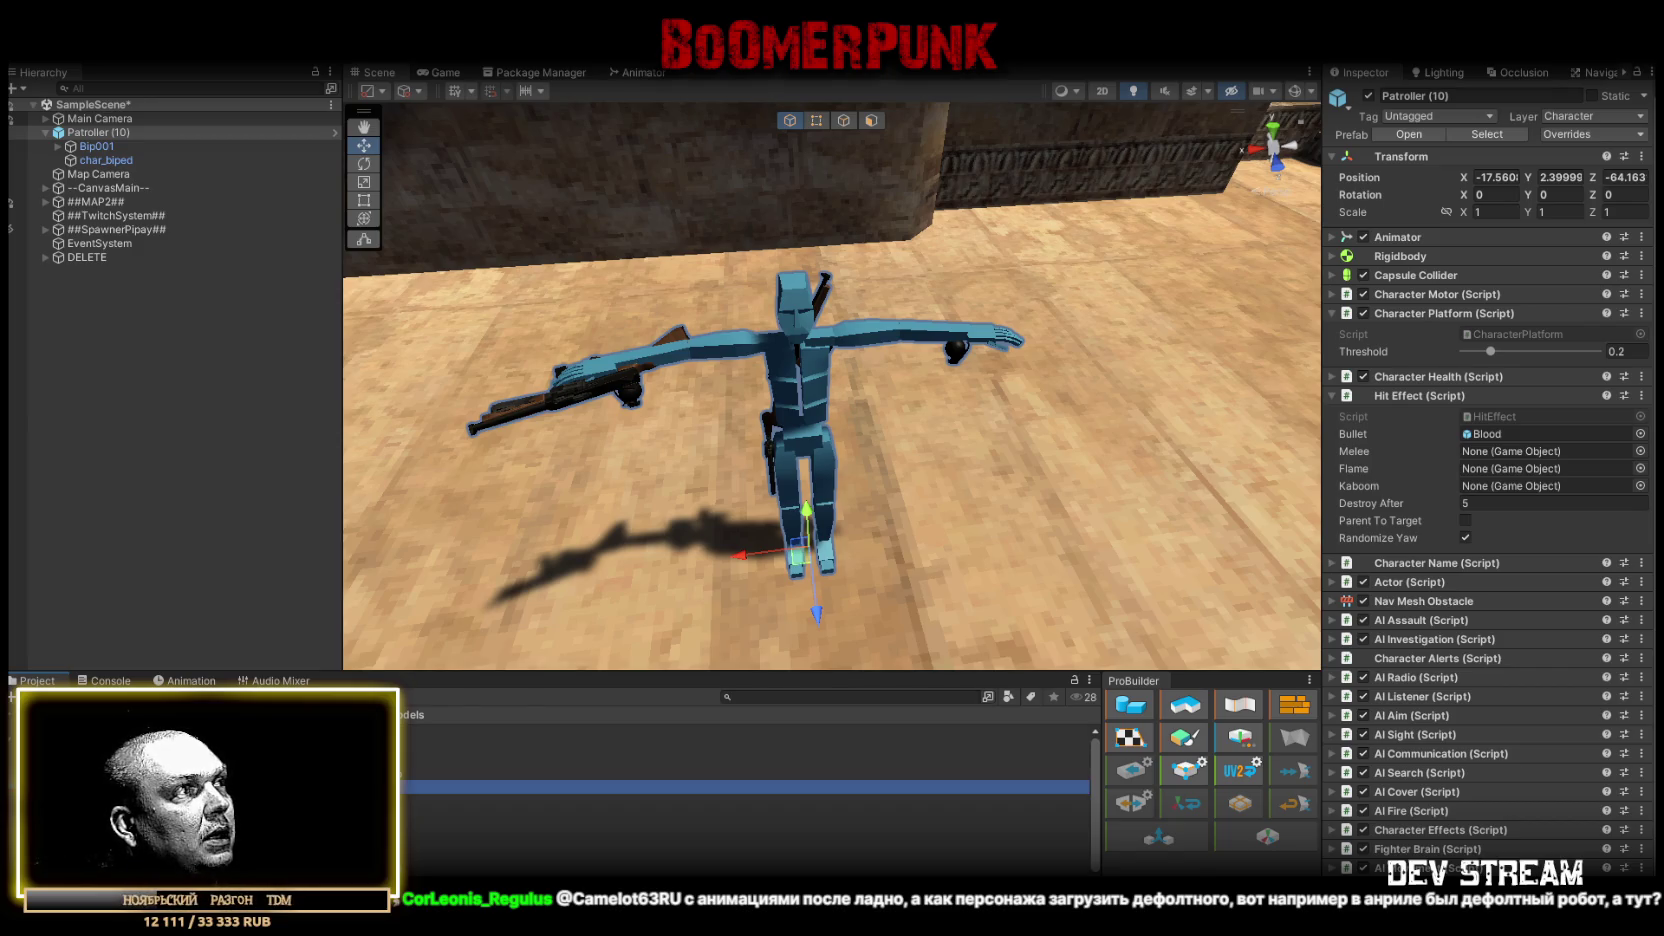
- Place the TCRchar model in the scene, frame it, and expand its Animator settings
mouse_move(600, 787)
mouse_down()
mouse_move(985, 590)
mouse_move(1020, 545)
mouse_up()
key(f)
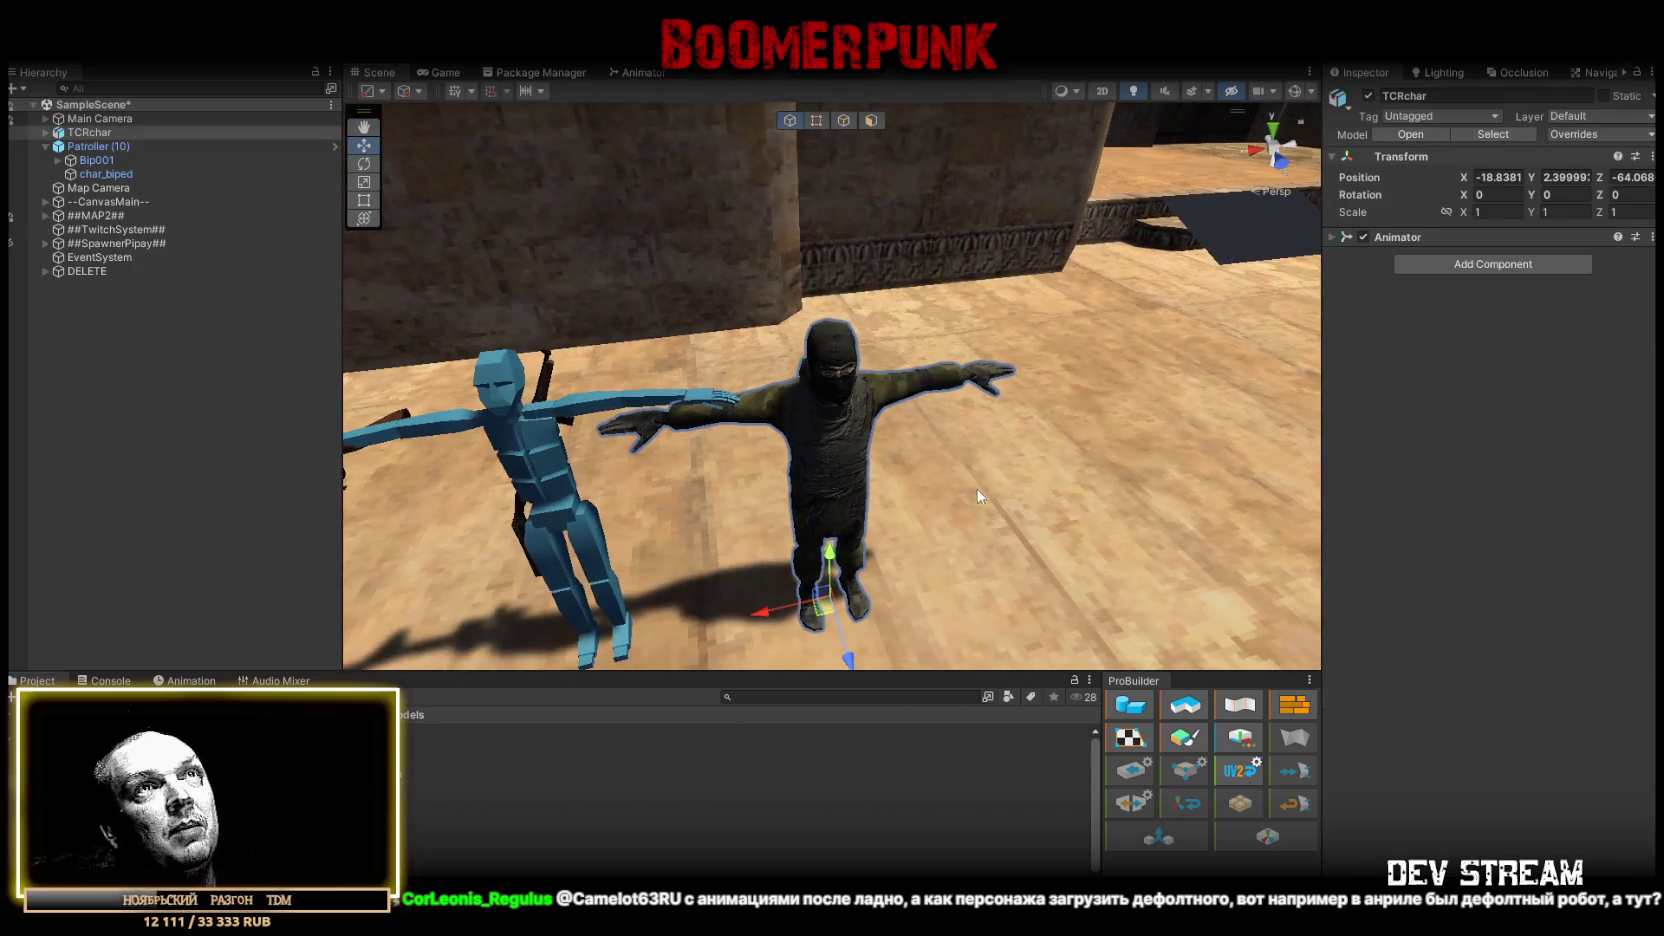
click(1330, 237)
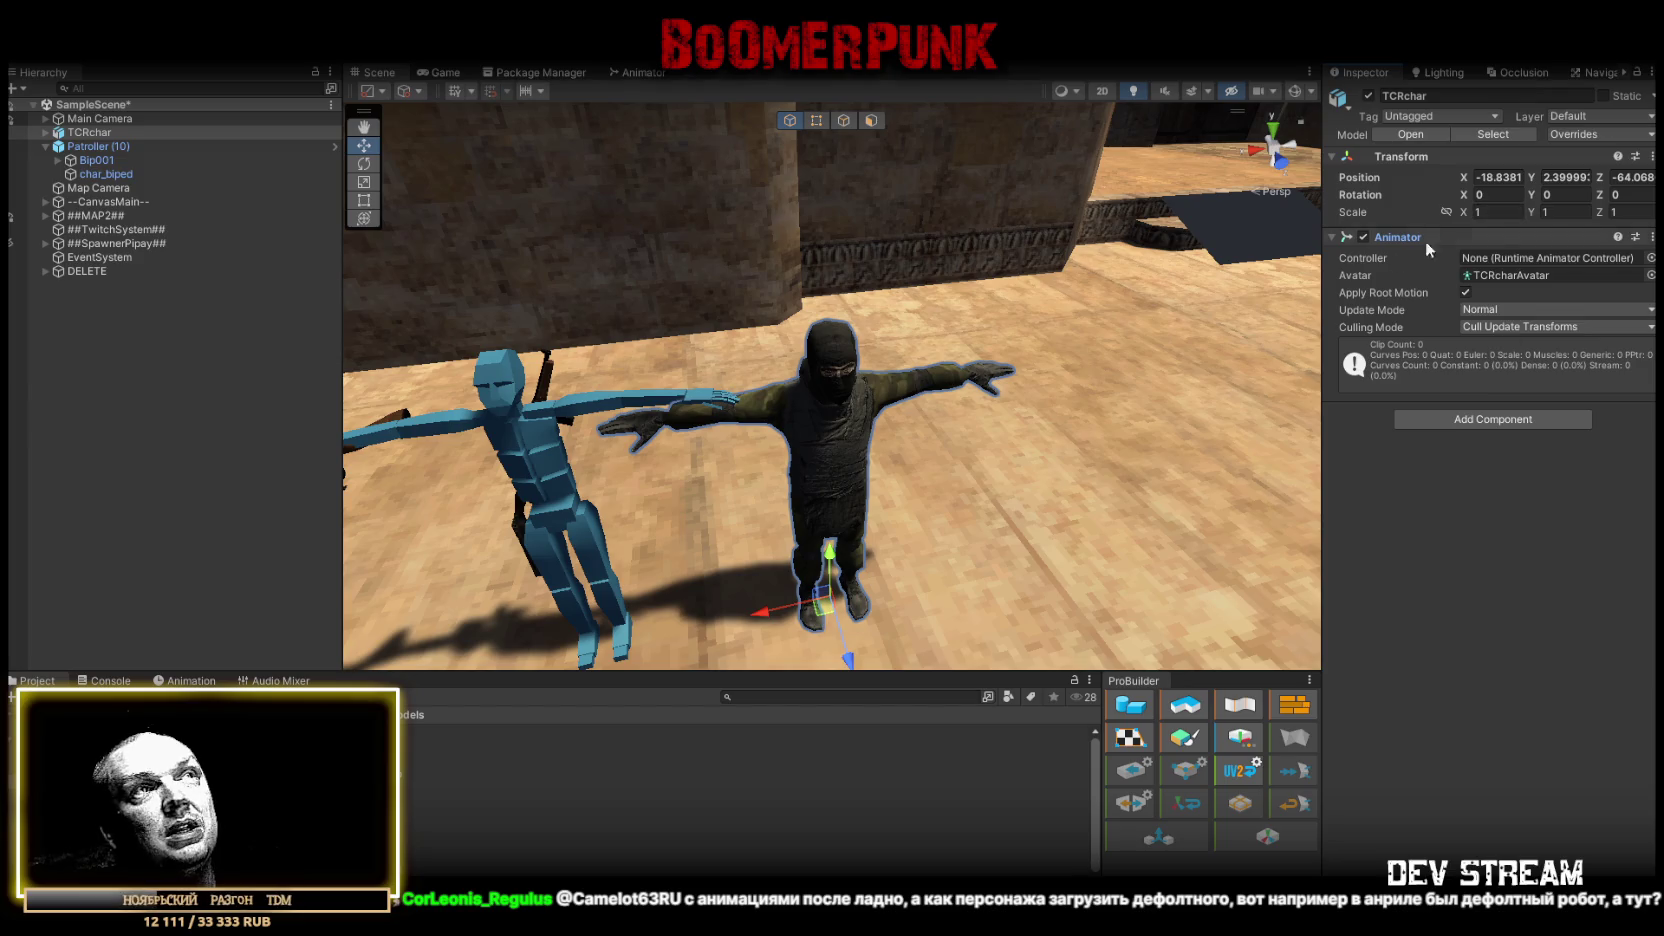
- Confirm TCRchar's Rig Animation Type is Humanoid, then reselect Patroller (10)
click(600, 787)
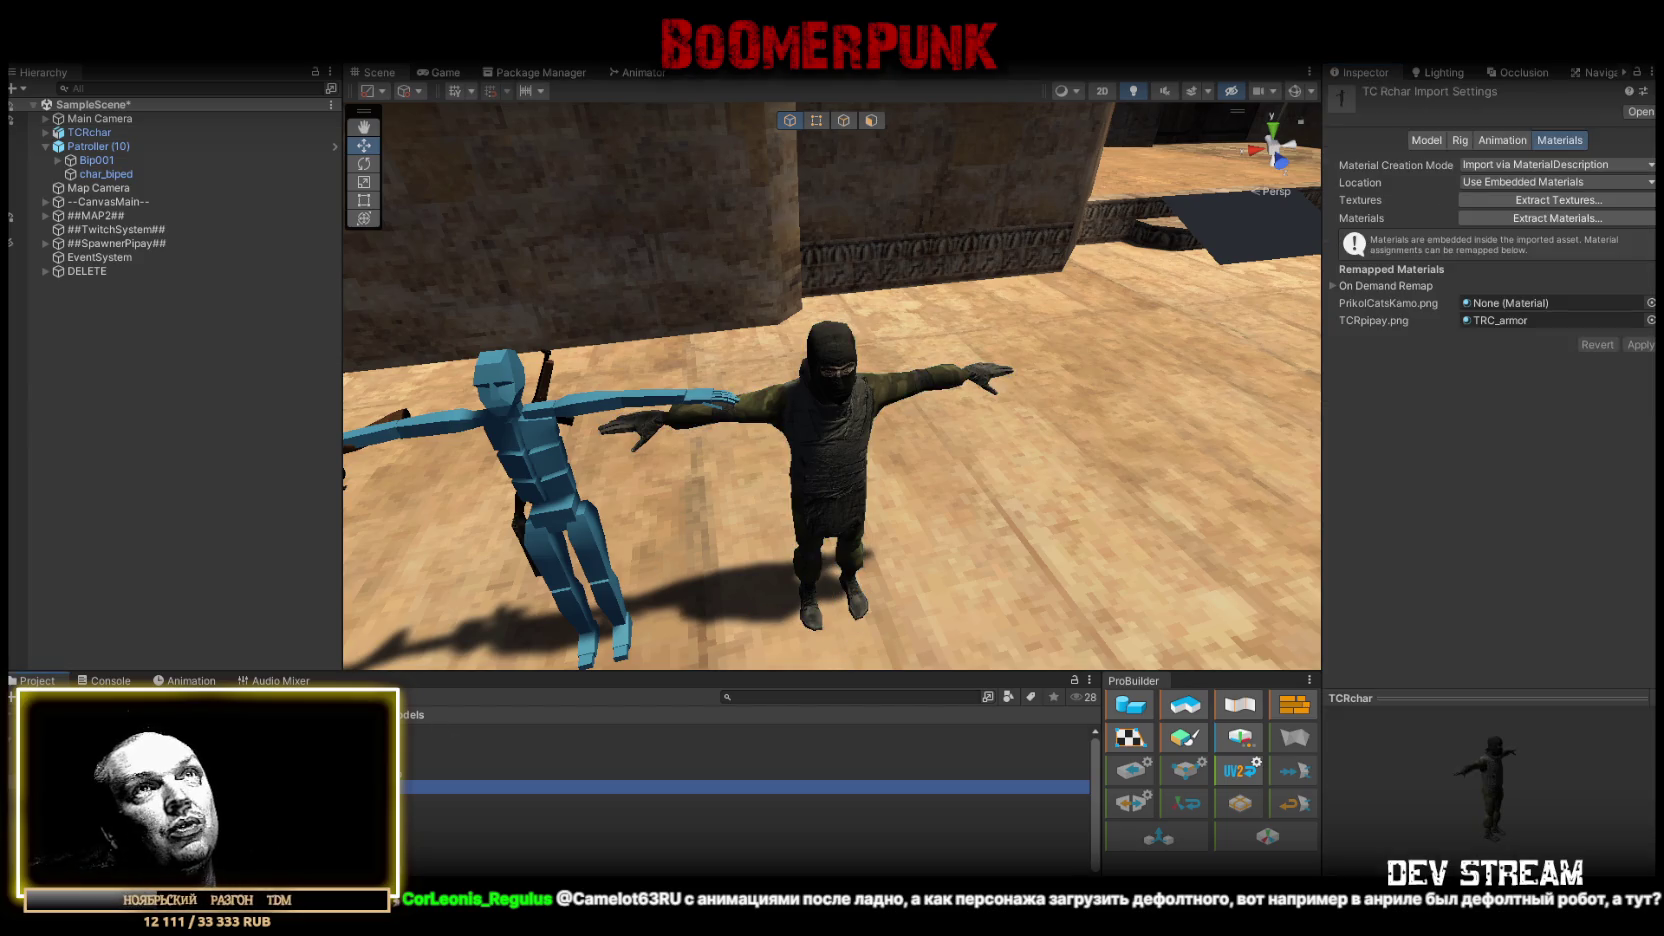
click(1460, 141)
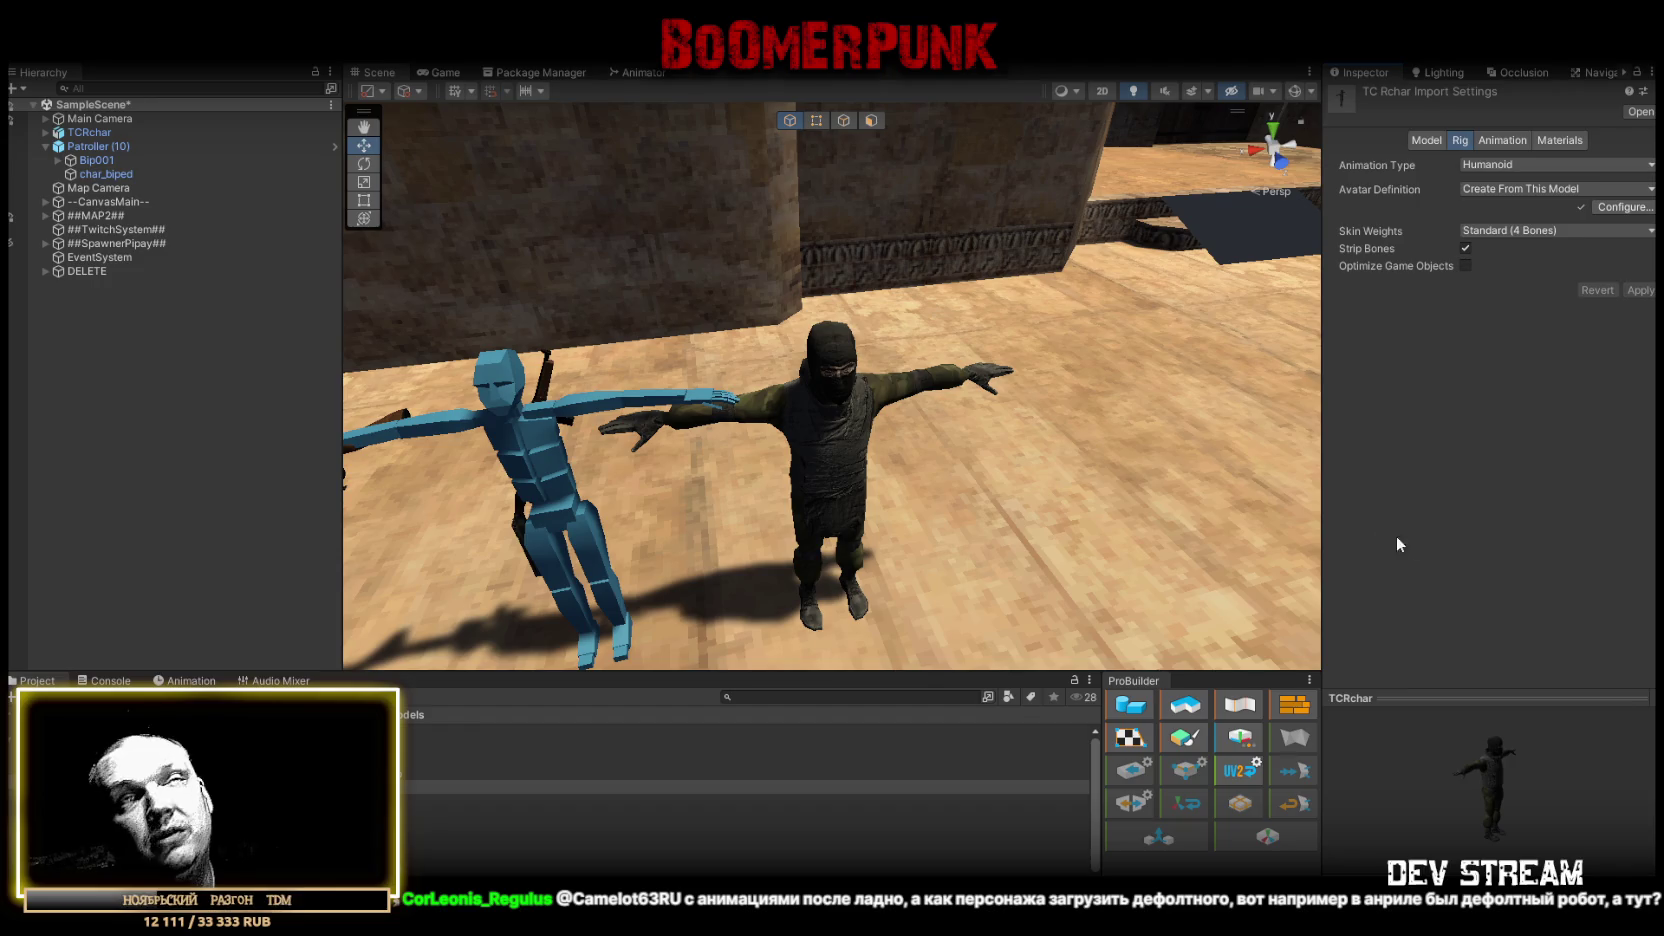
click(1522, 162)
click(1394, 406)
click(95, 147)
- Unpack the Patroller (10) prefab
right_click(95, 148)
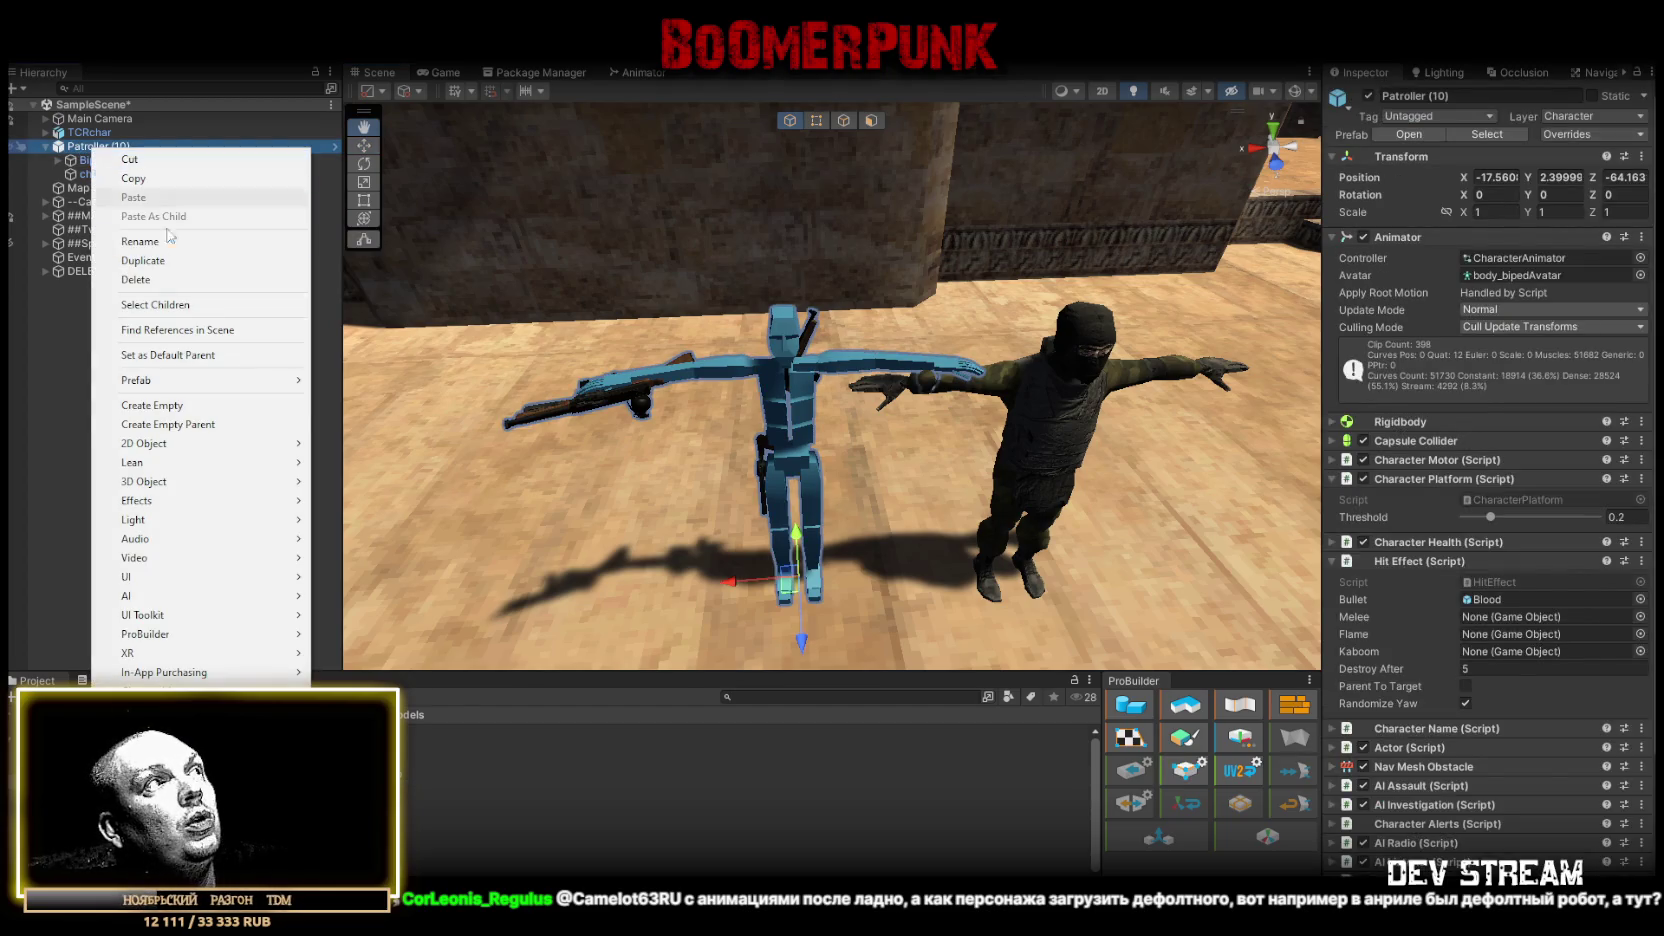
mouse_move(197, 384)
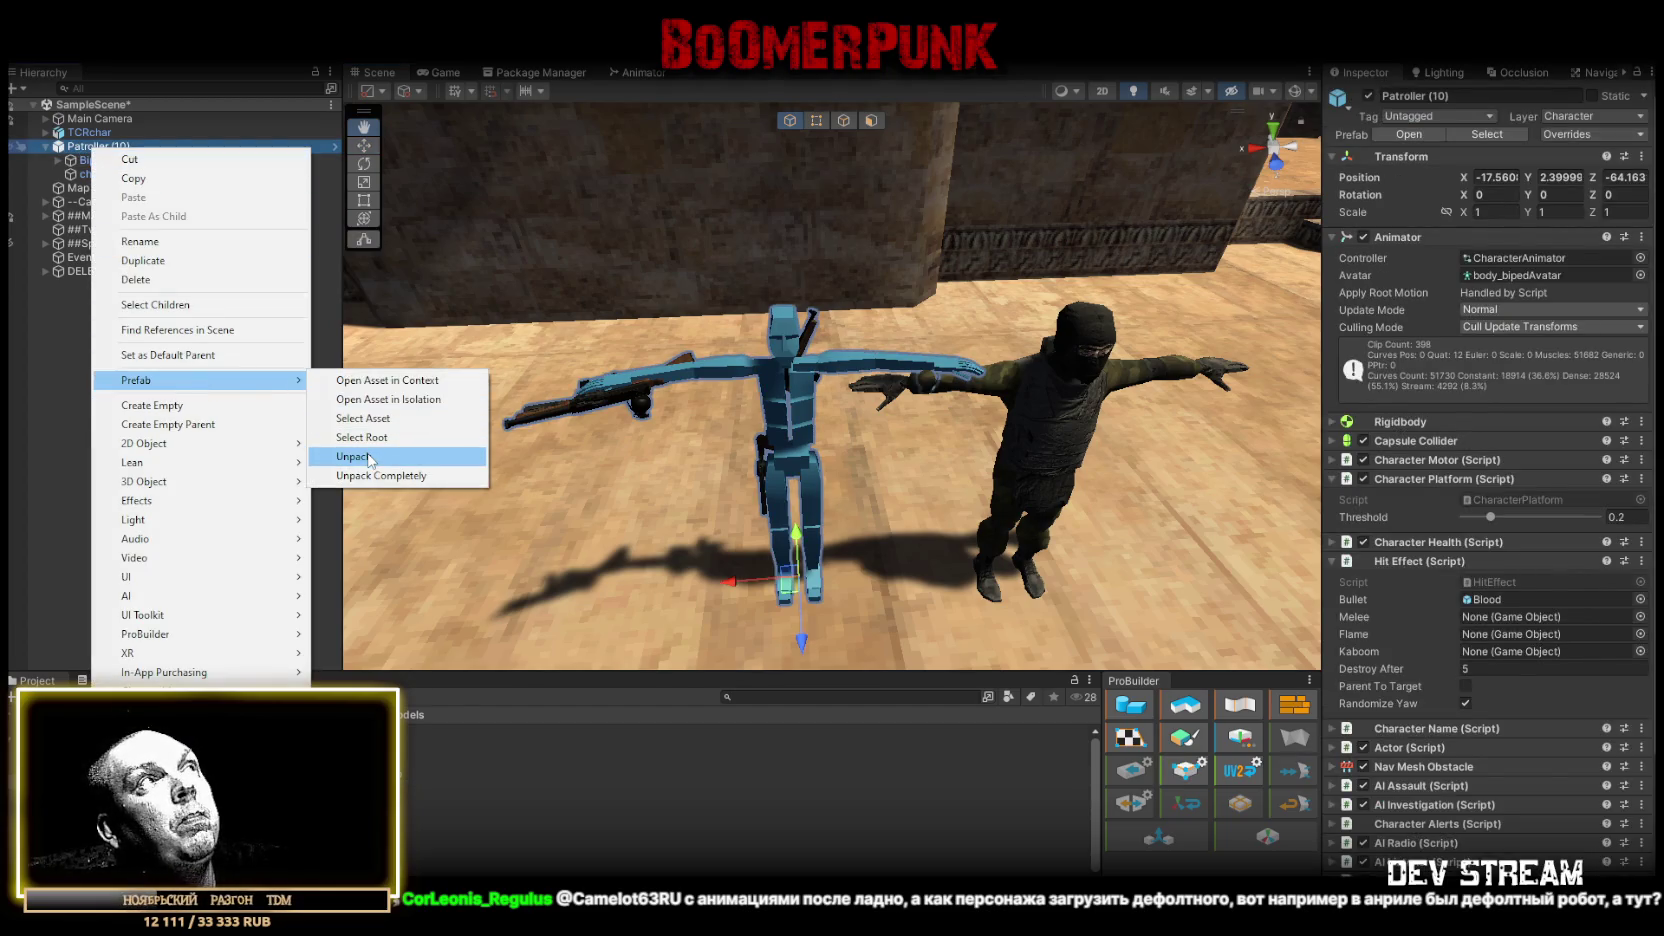
click(368, 456)
- Parent TCRchar under Patroller (10) and set its X and Z position to 0
click(95, 132)
drag(95, 132, 91, 150)
click(1495, 177)
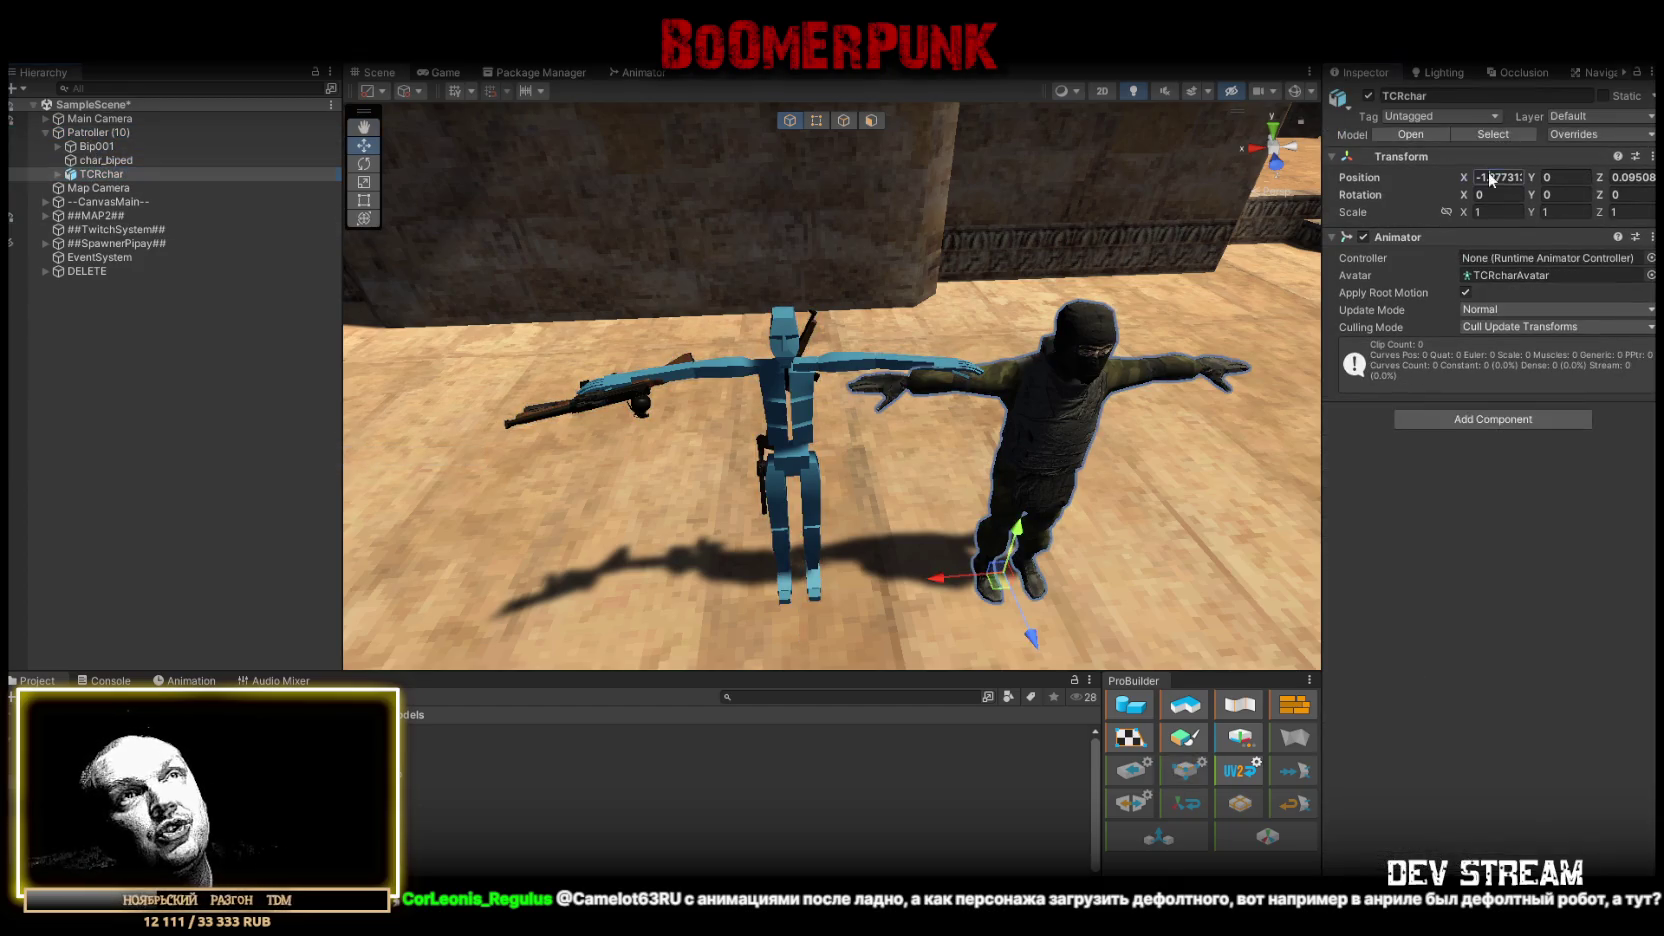
text(0)
key(Tab)
key(Tab)
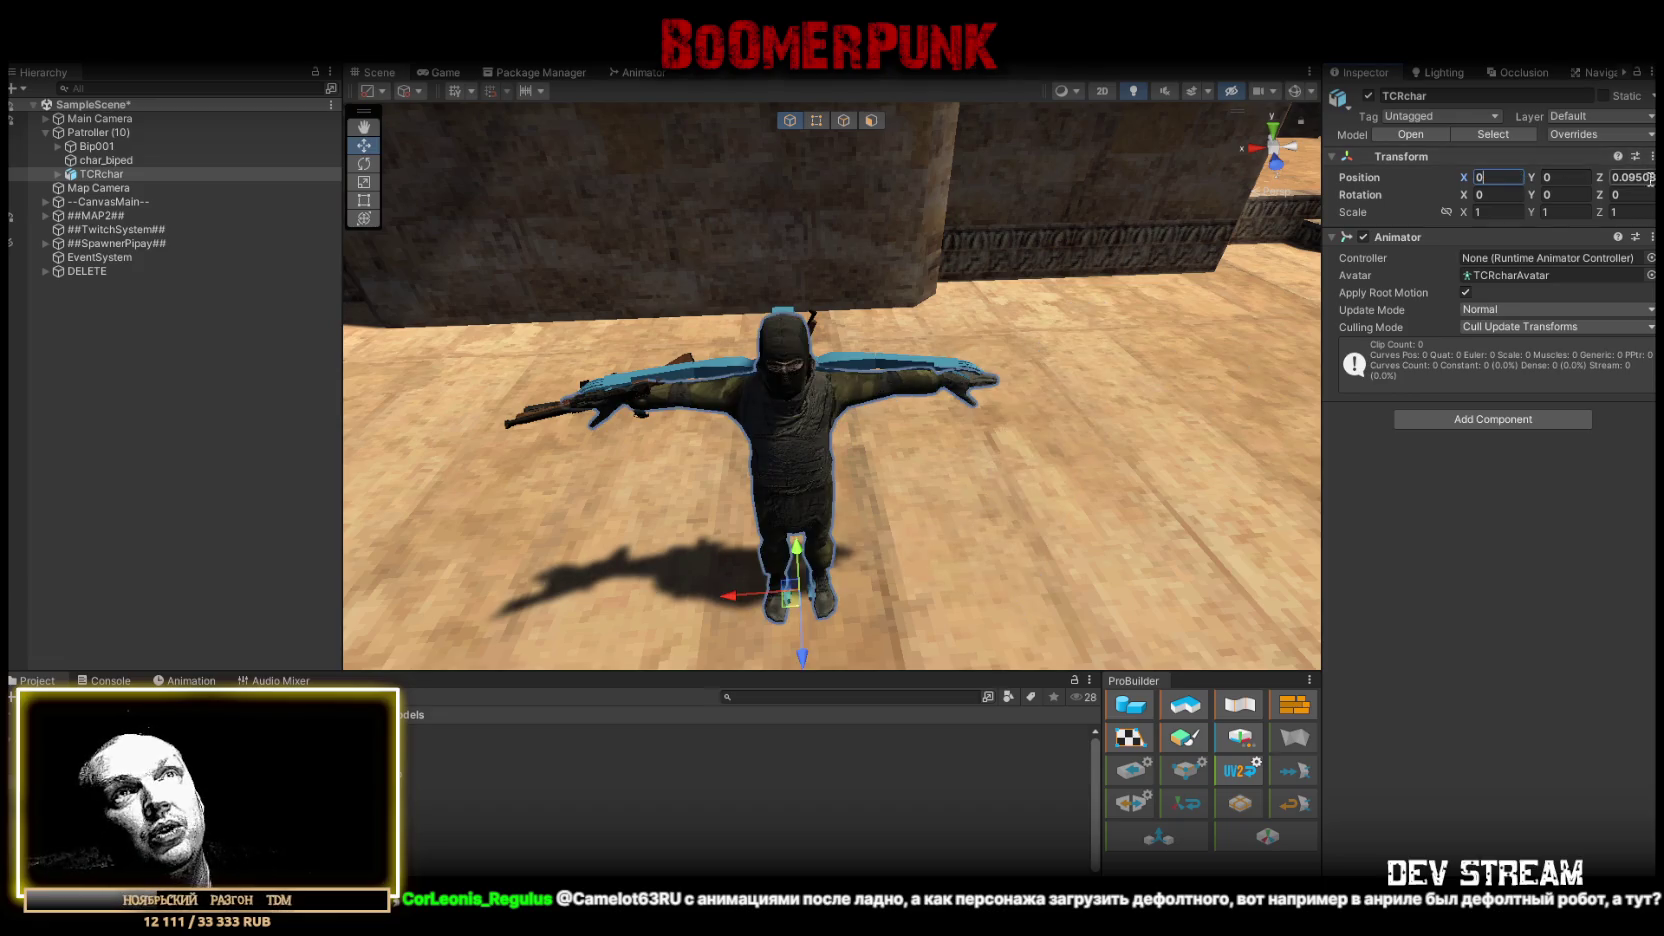
text(0)
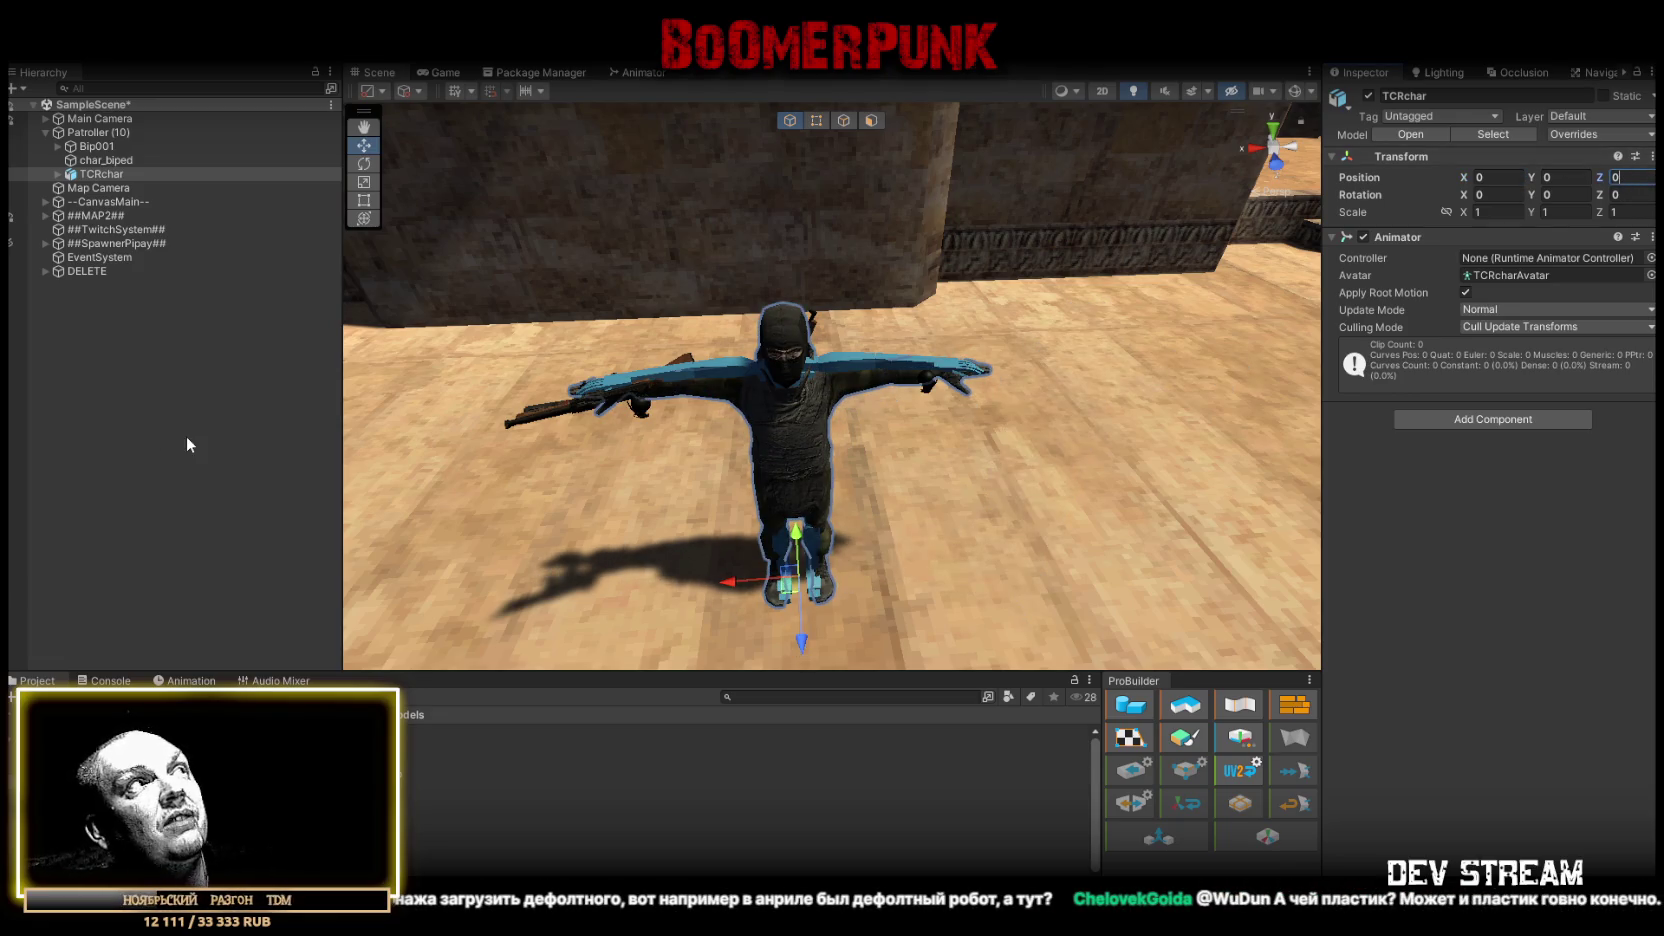
click(81, 176)
- Unpack TCRchar and move its mixamorig:Hips and Spec1 under Patroller (10)
right_click(81, 176)
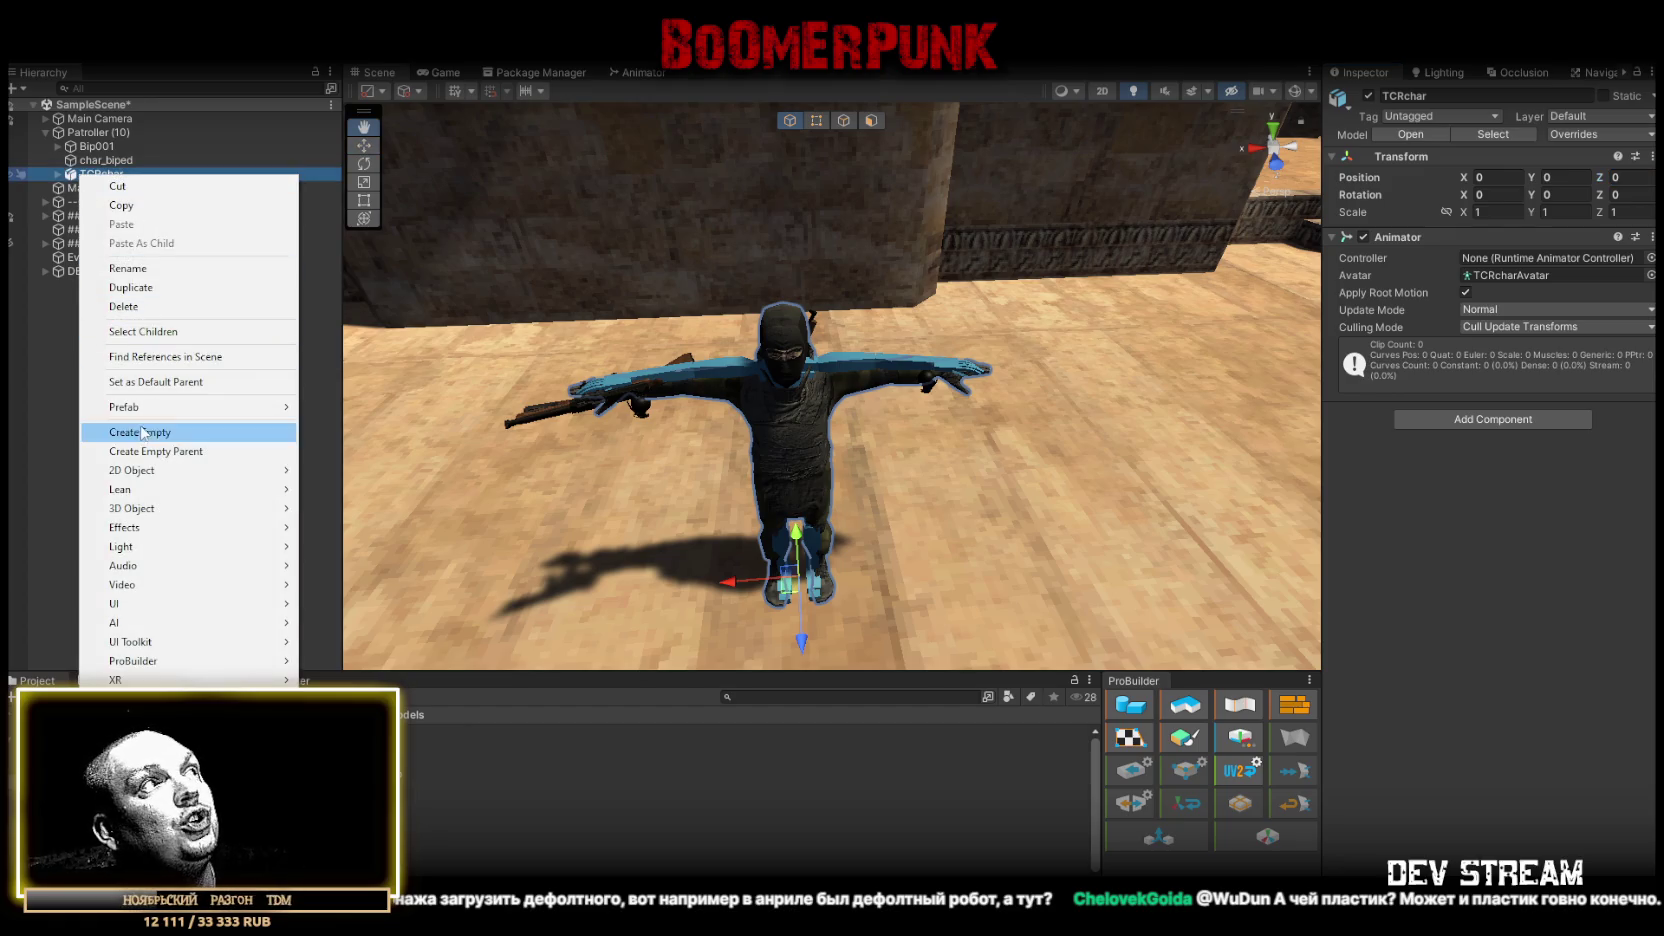
mouse_move(180, 407)
click(341, 464)
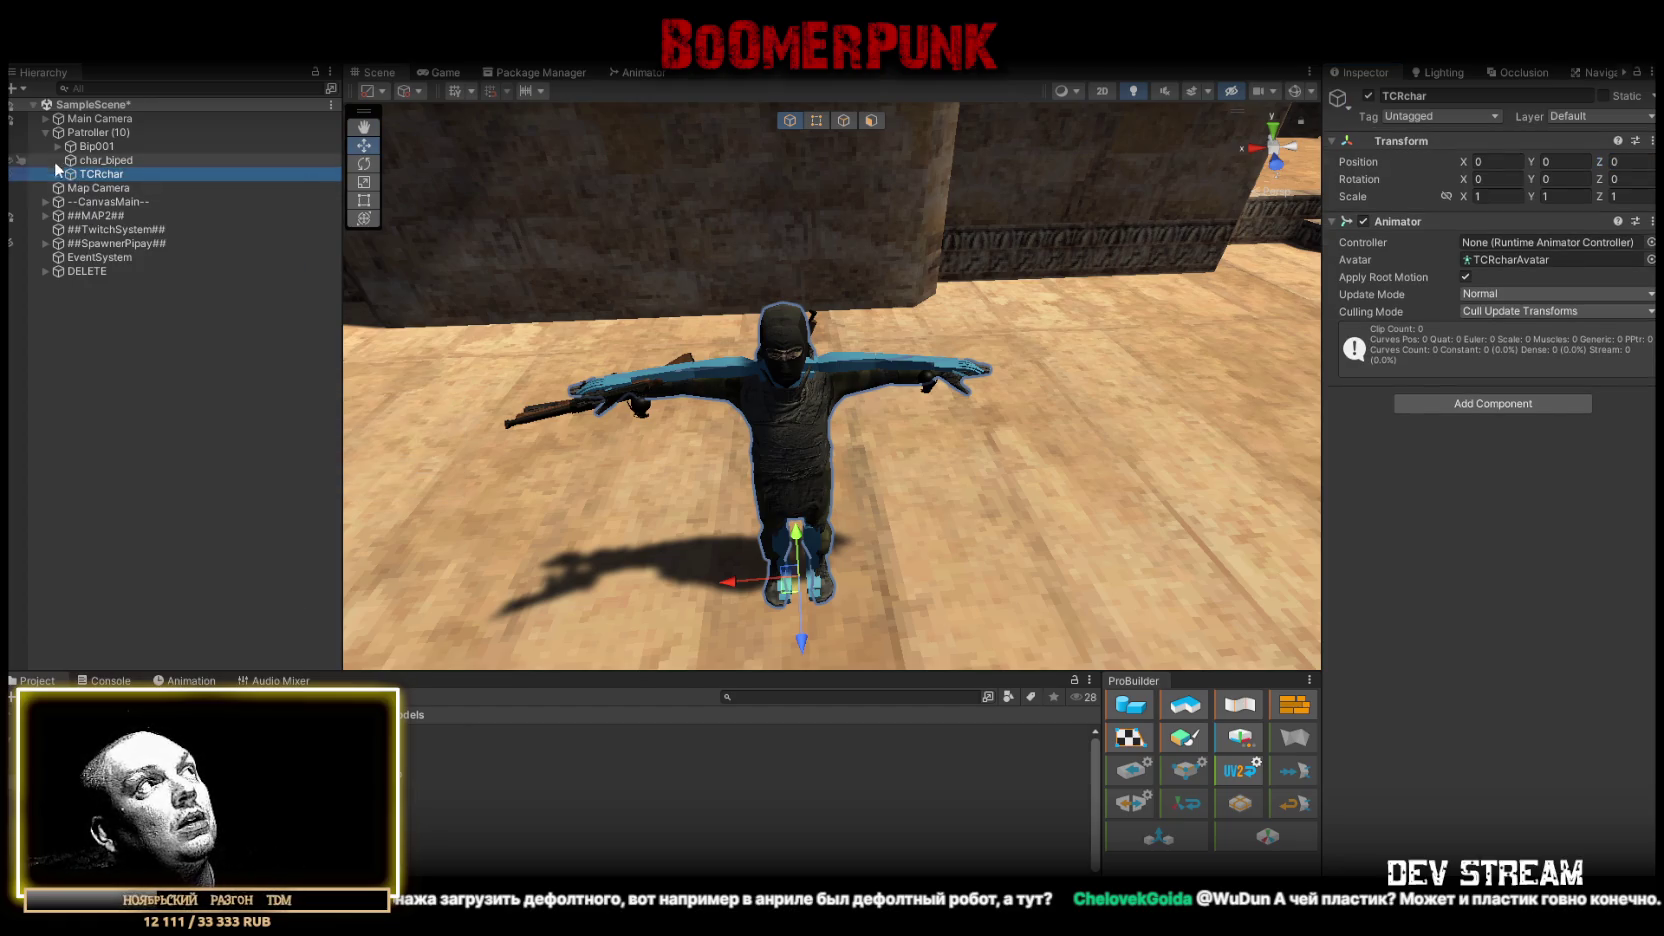
click(57, 173)
click(126, 190)
shift+click(110, 201)
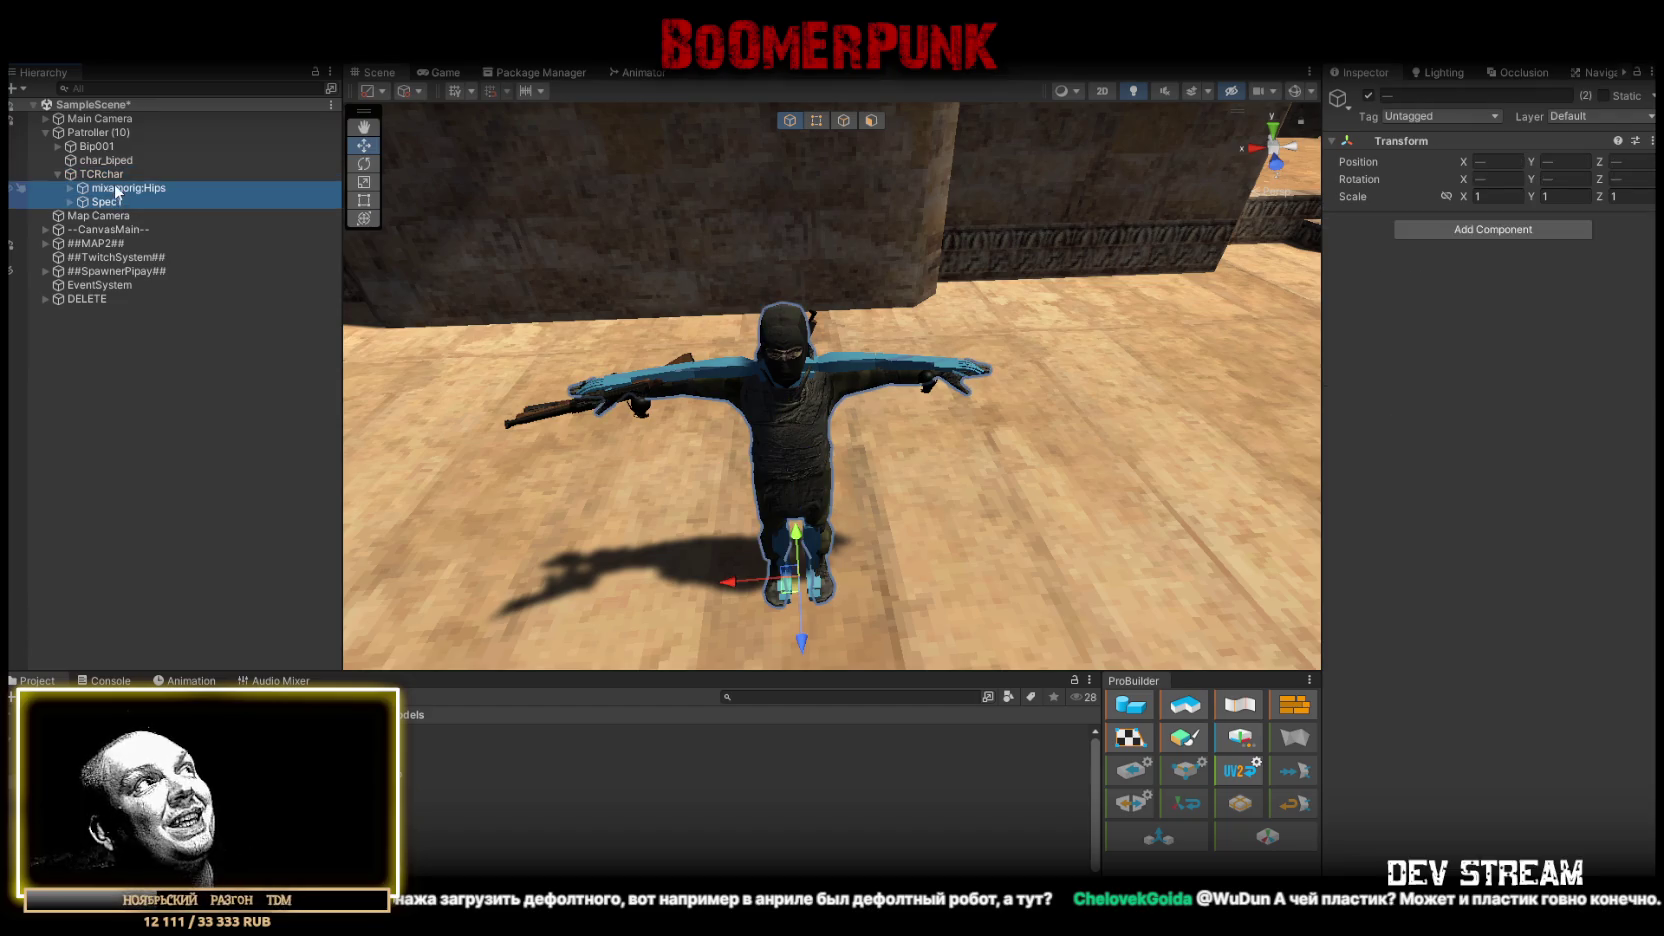
mouse_move(116, 195)
mouse_down()
mouse_move(110, 148)
mouse_move(101, 202)
mouse_up()
- Move Bip001 and char_biped under TCRchar, and briefly toggle TCRchar off and on
click(97, 174)
shift+click(108, 188)
click(110, 173)
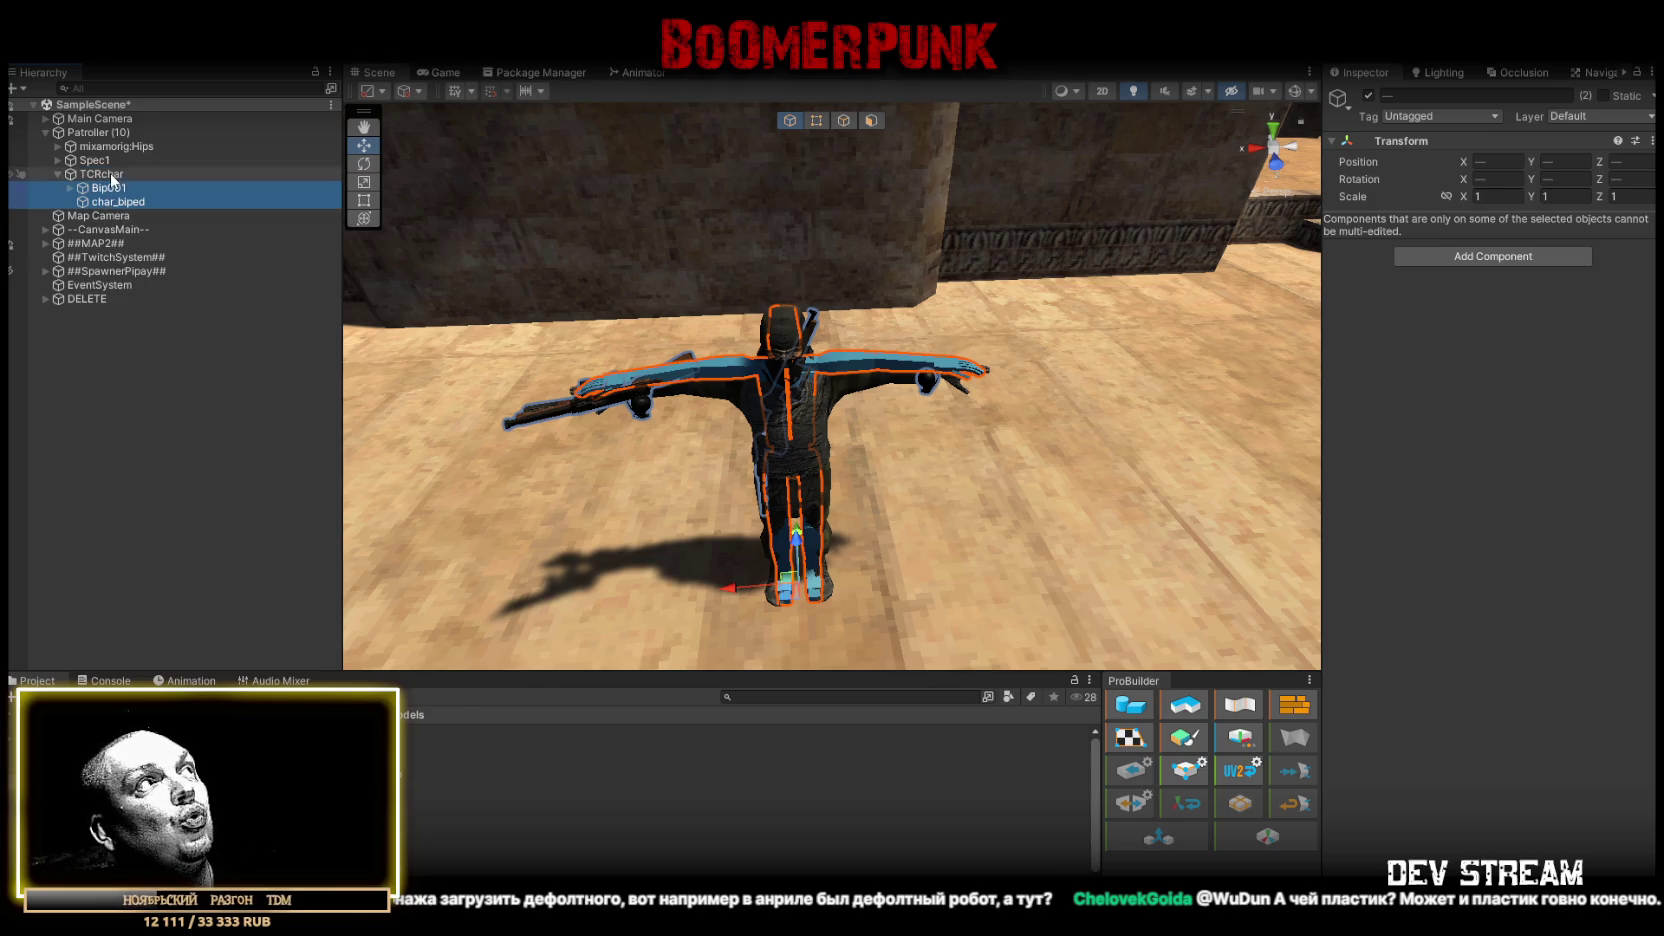
click(1368, 96)
click(1368, 96)
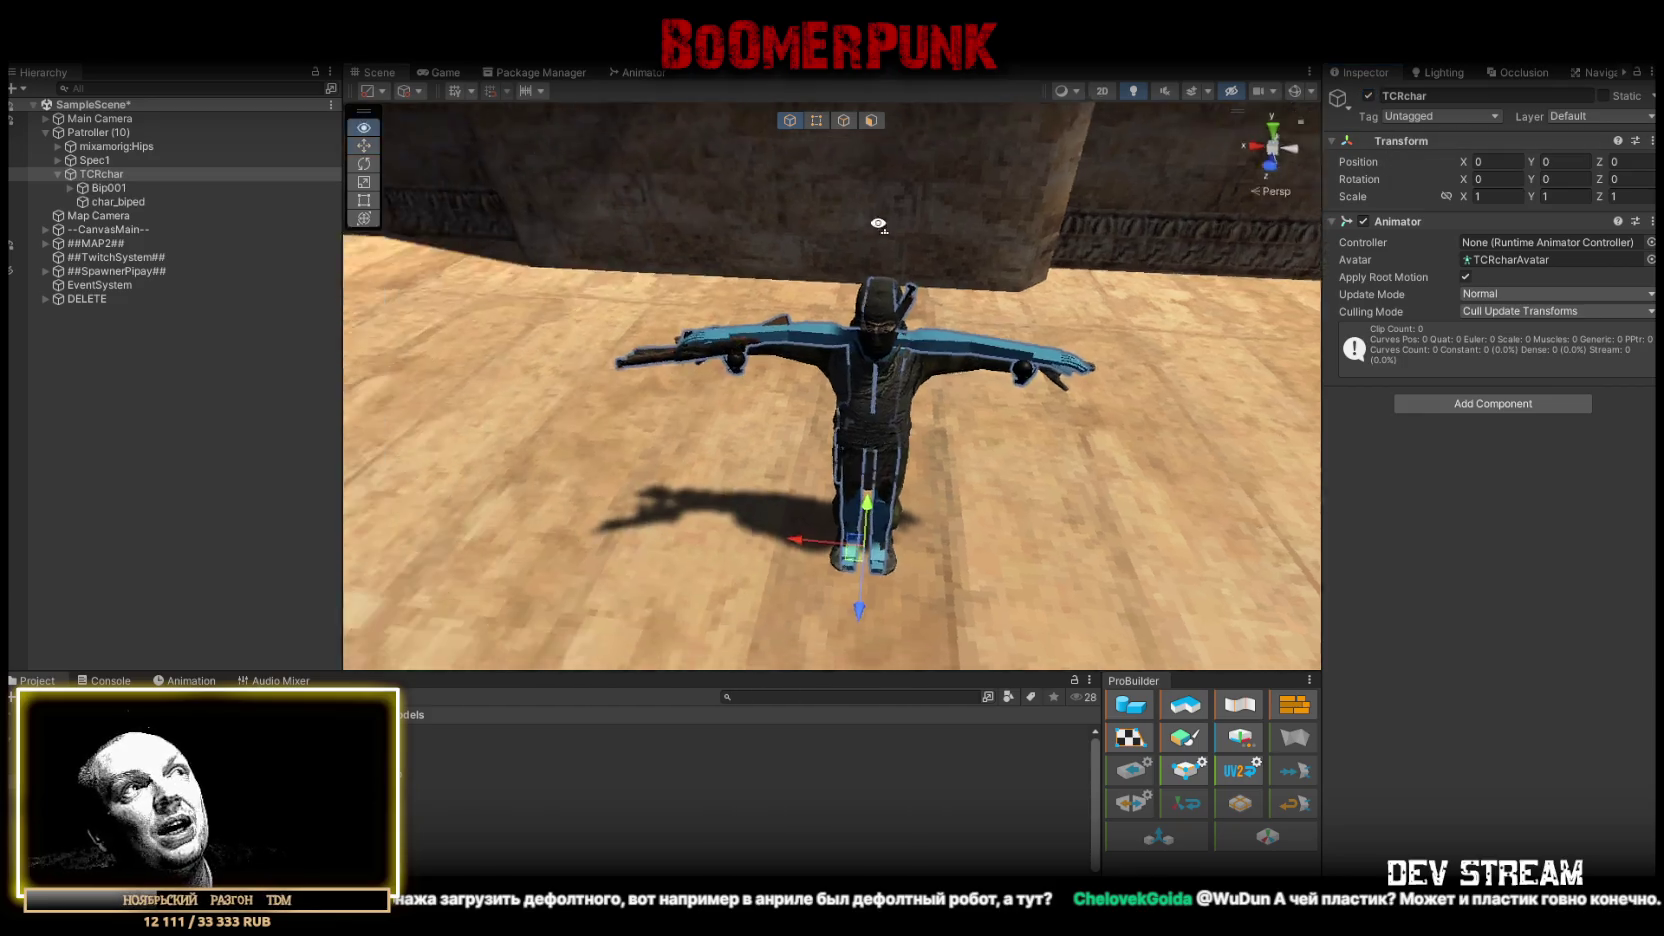
- Select the thompson_lowpoly rifle on the hand bone, then collapse Bip001 and TCRchar
scroll(796, 274, up, 5)
click(698, 314)
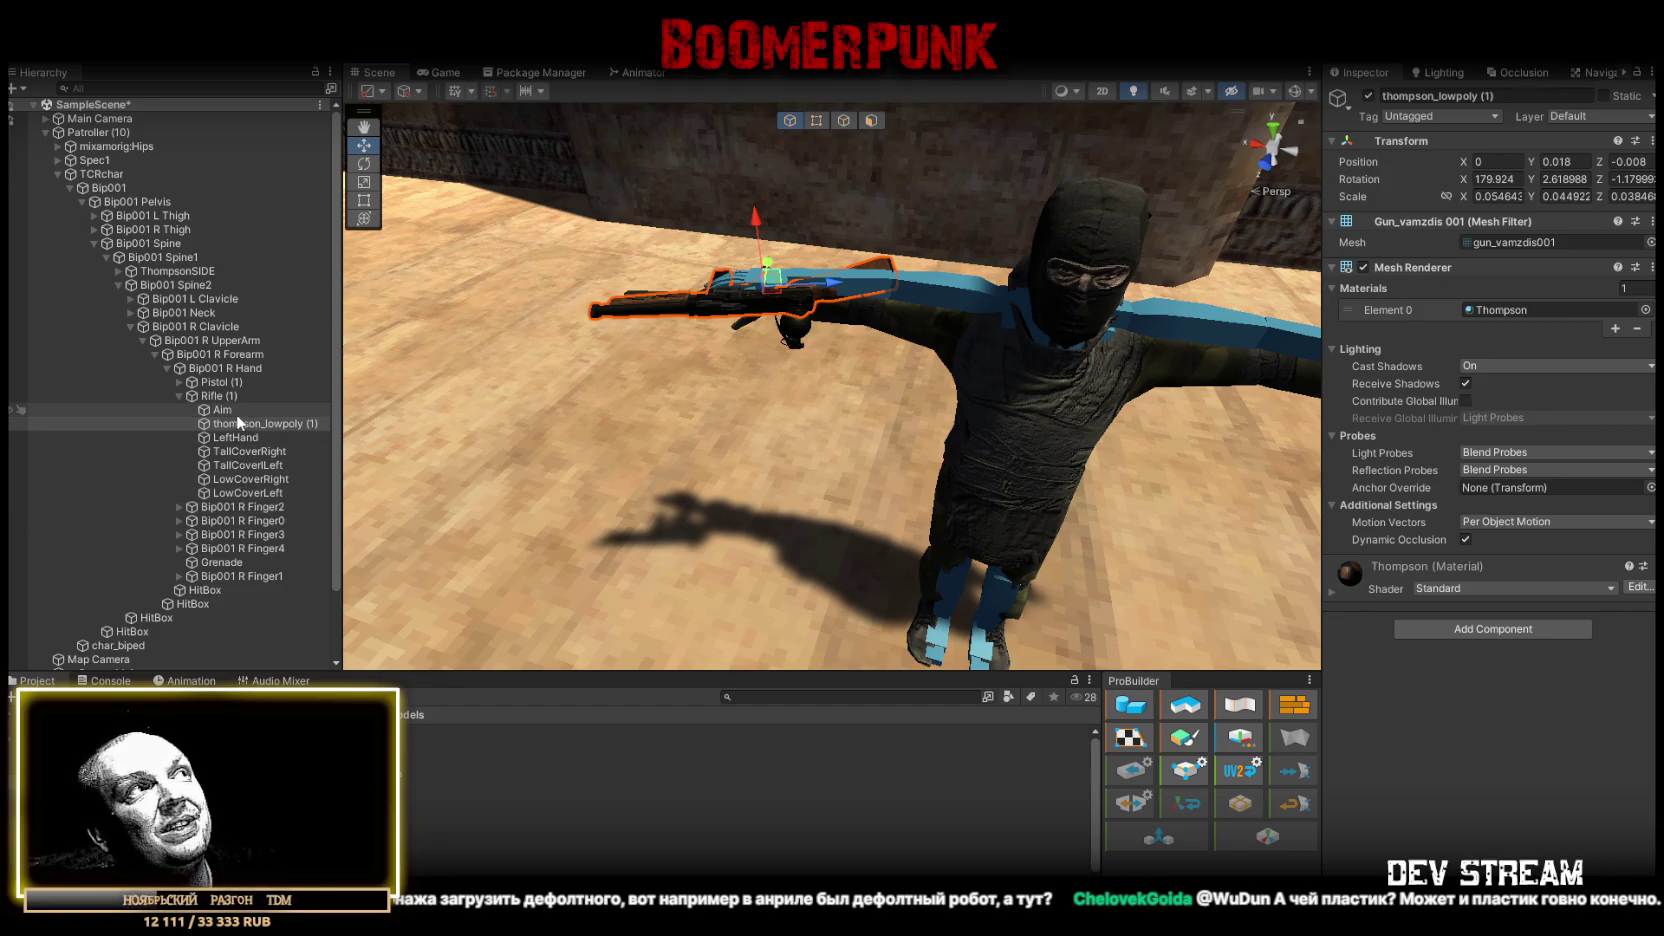
click(69, 187)
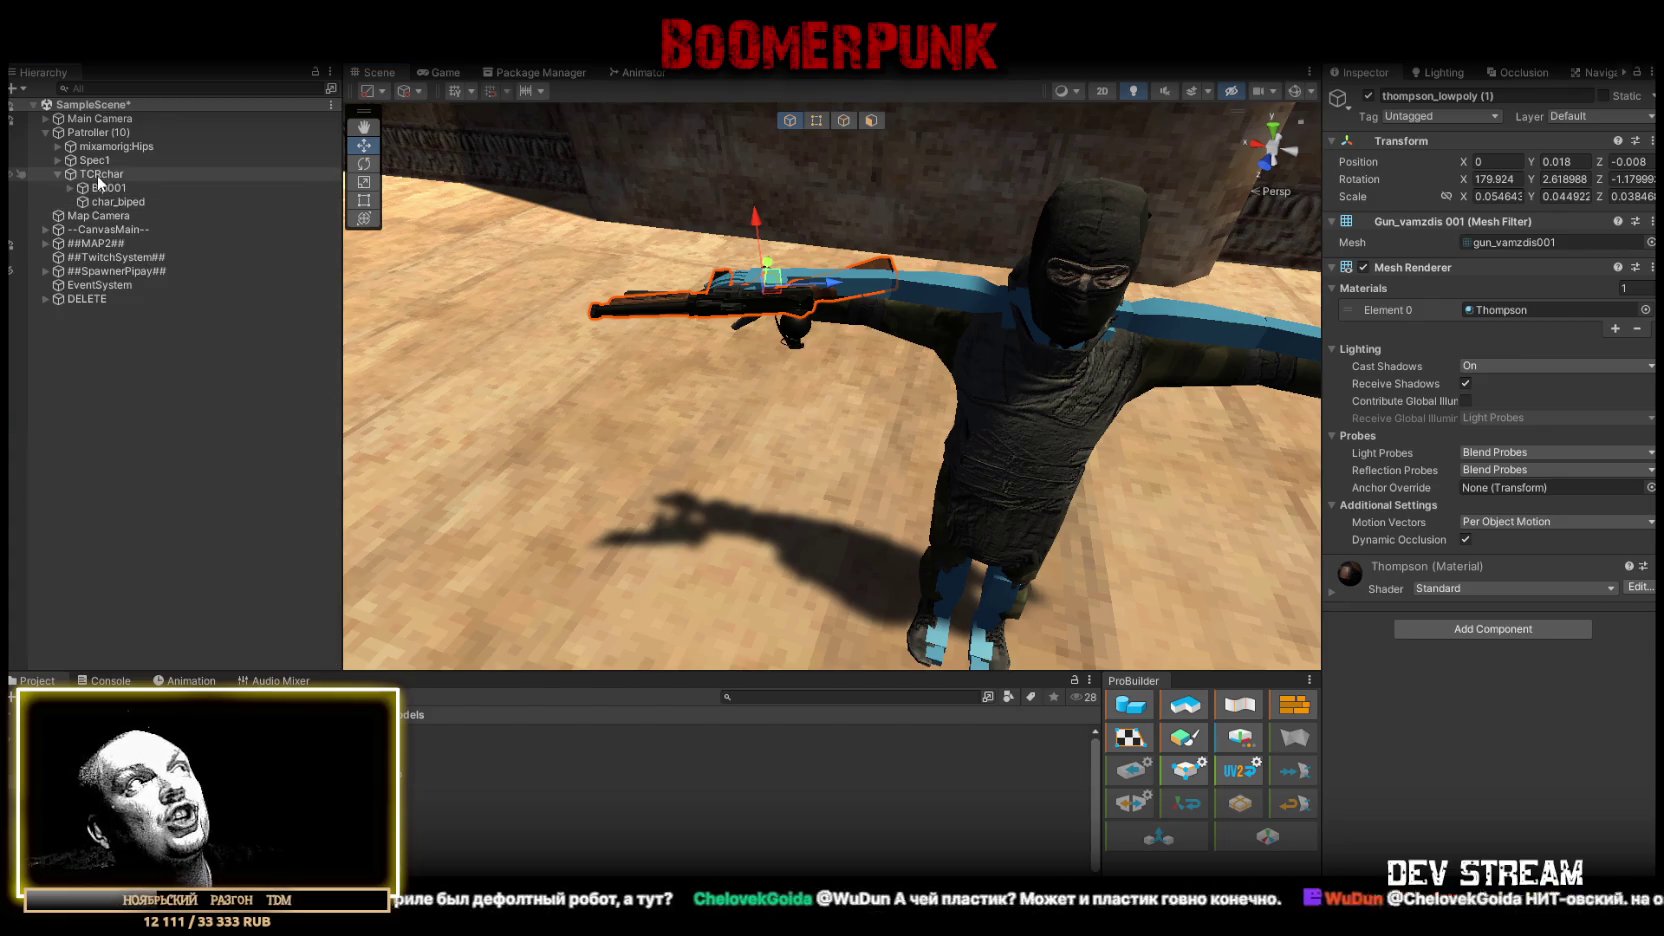
click(57, 174)
- Deactivate TCRchar under Patroller (10), hiding the blue biped and its rifle
click(98, 133)
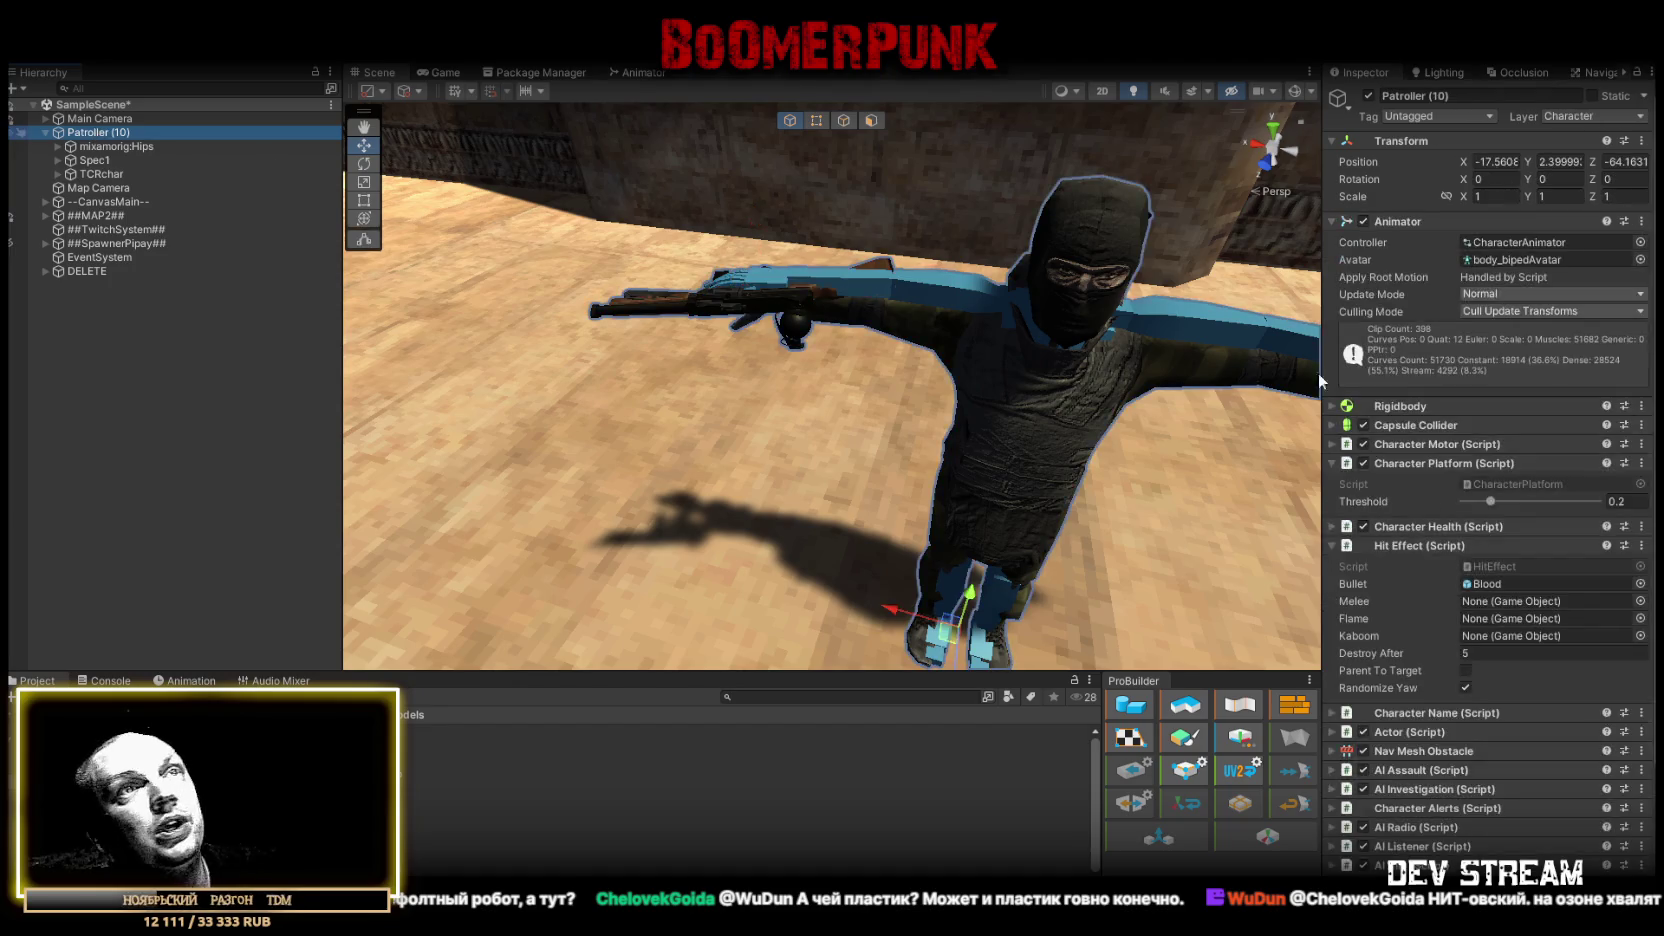
scroll(1360, 554, down, 5)
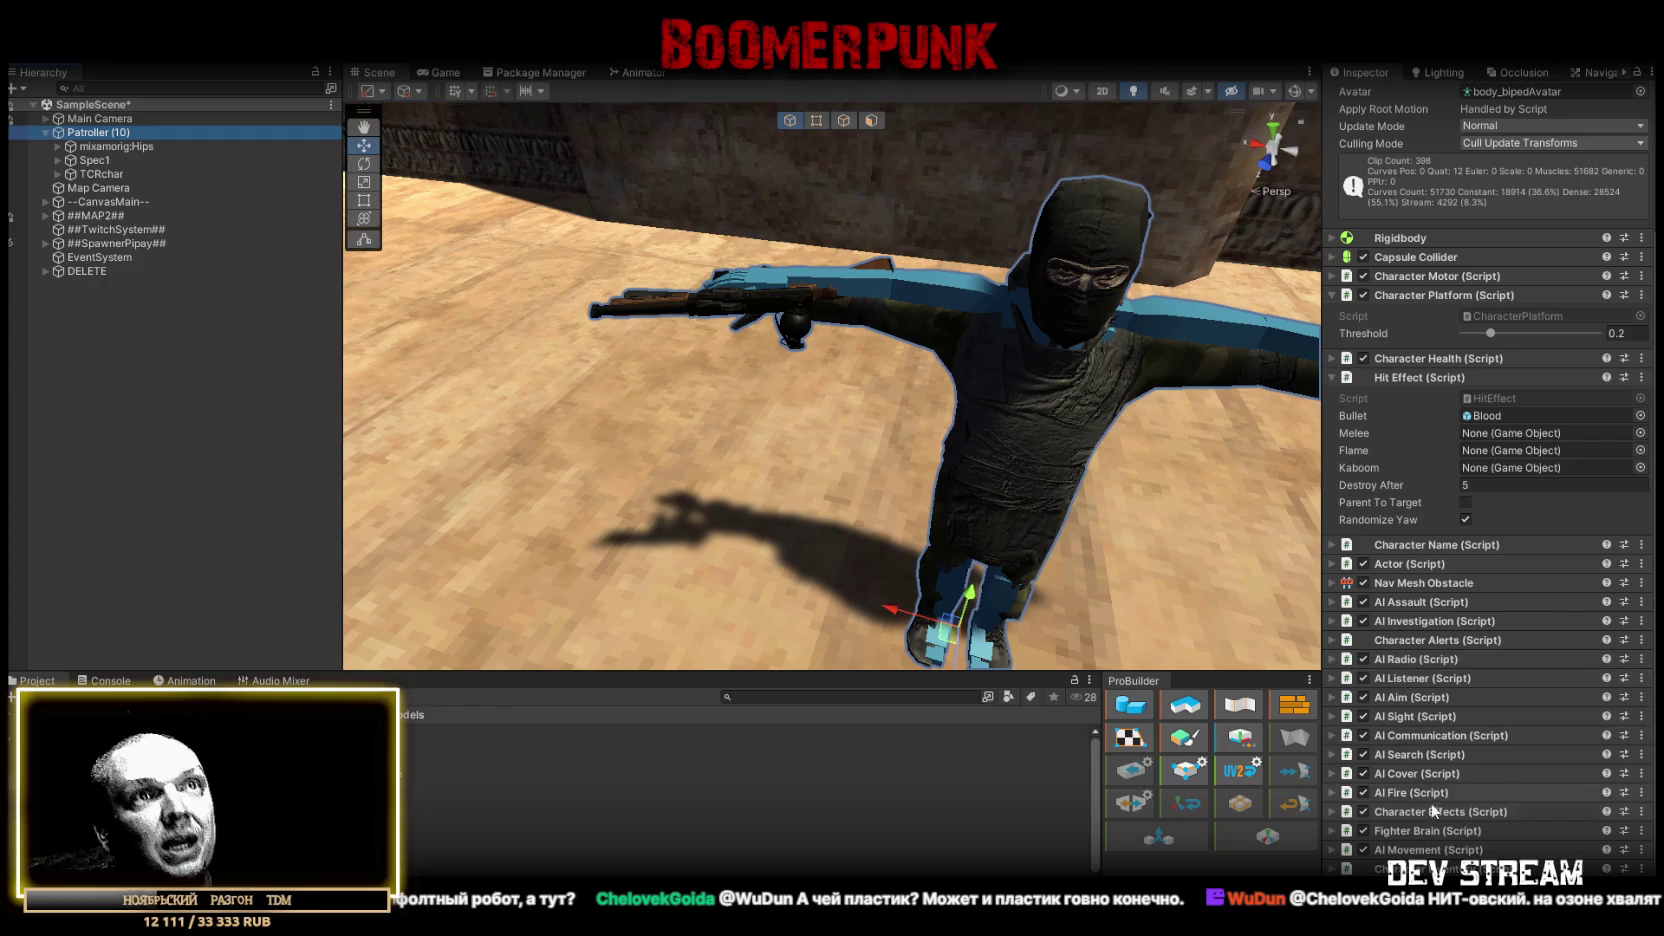
click(97, 173)
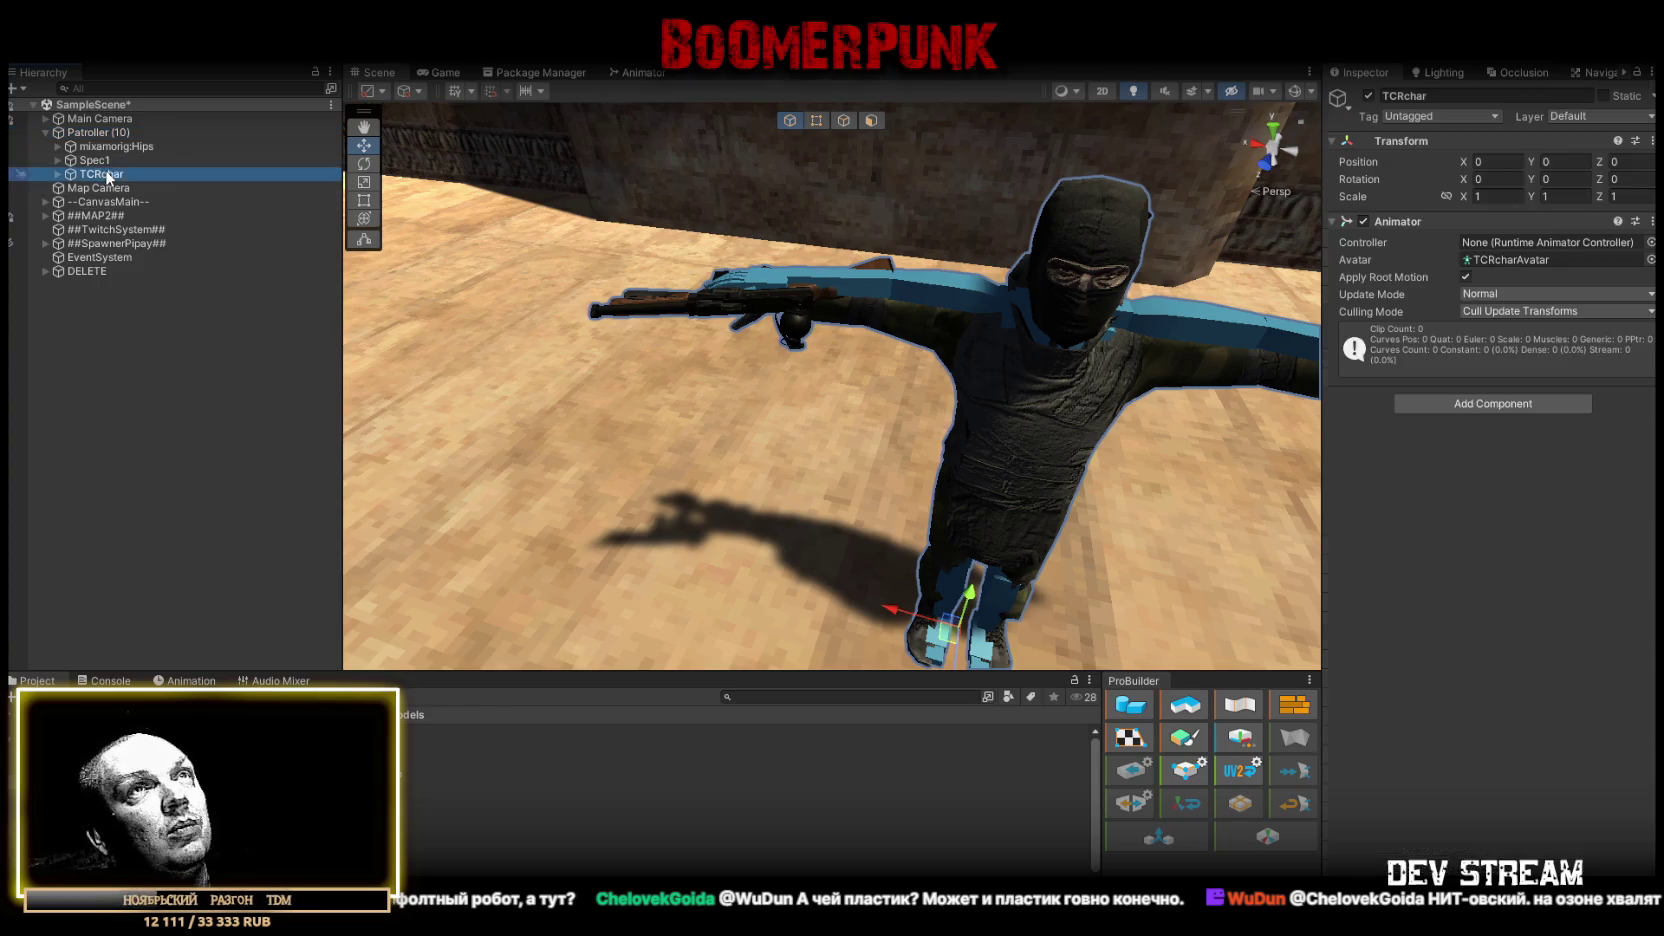
click(1368, 96)
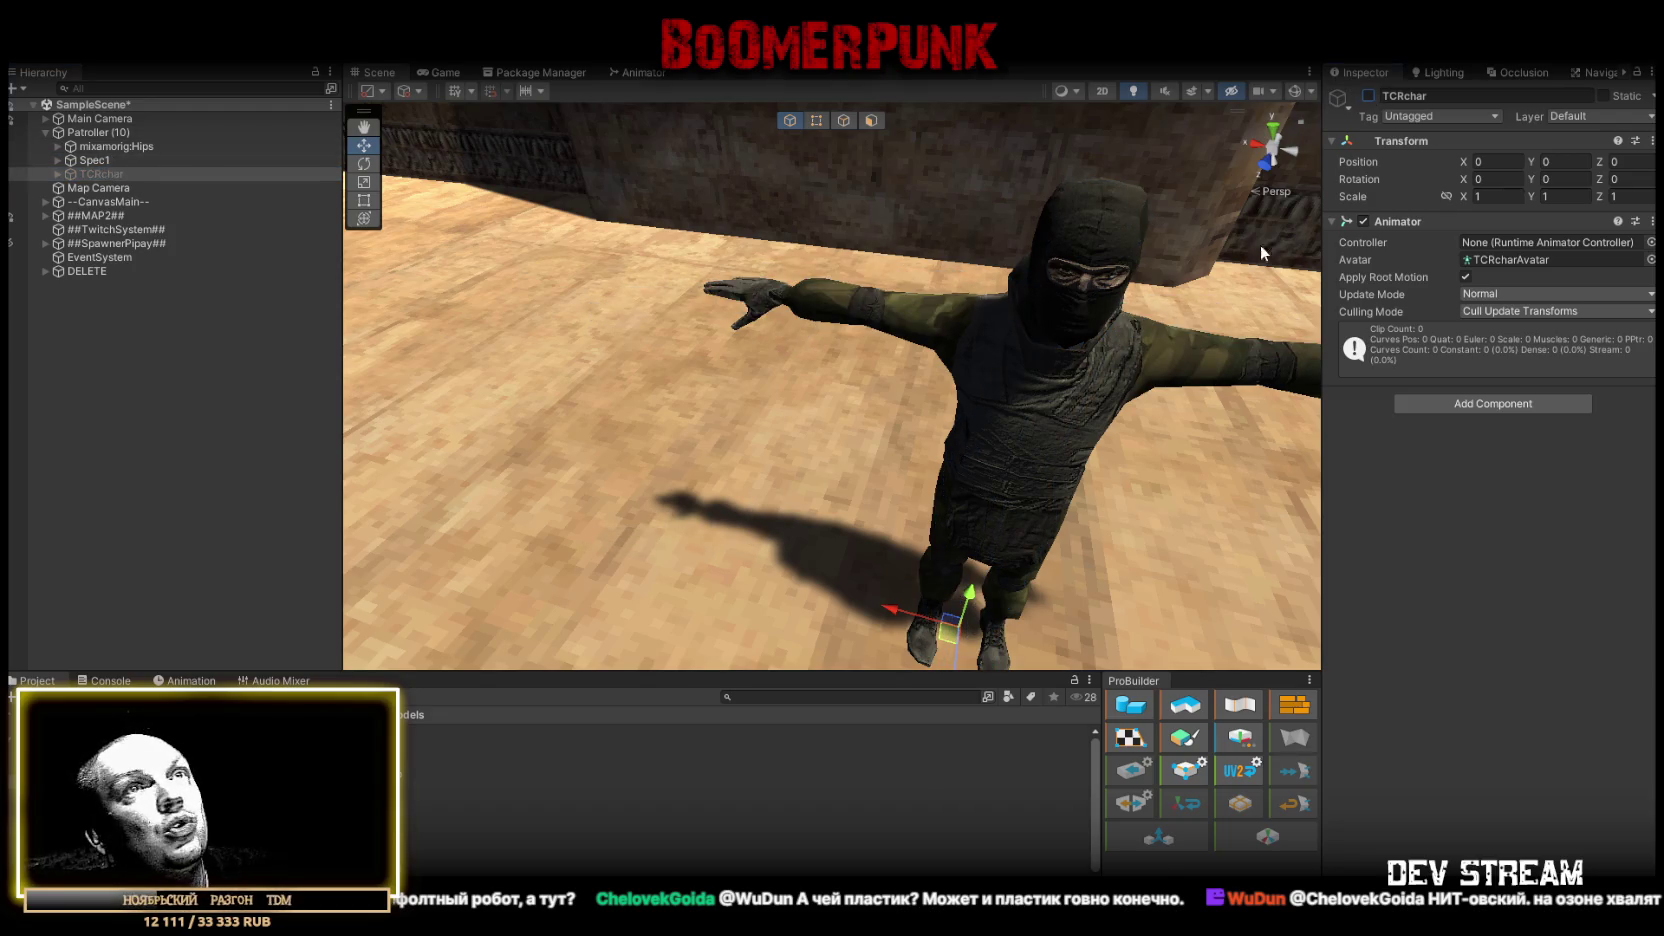
- Assign TCRcharAvatar as the avatar on Patroller (10)'s Animator
click(1502, 258)
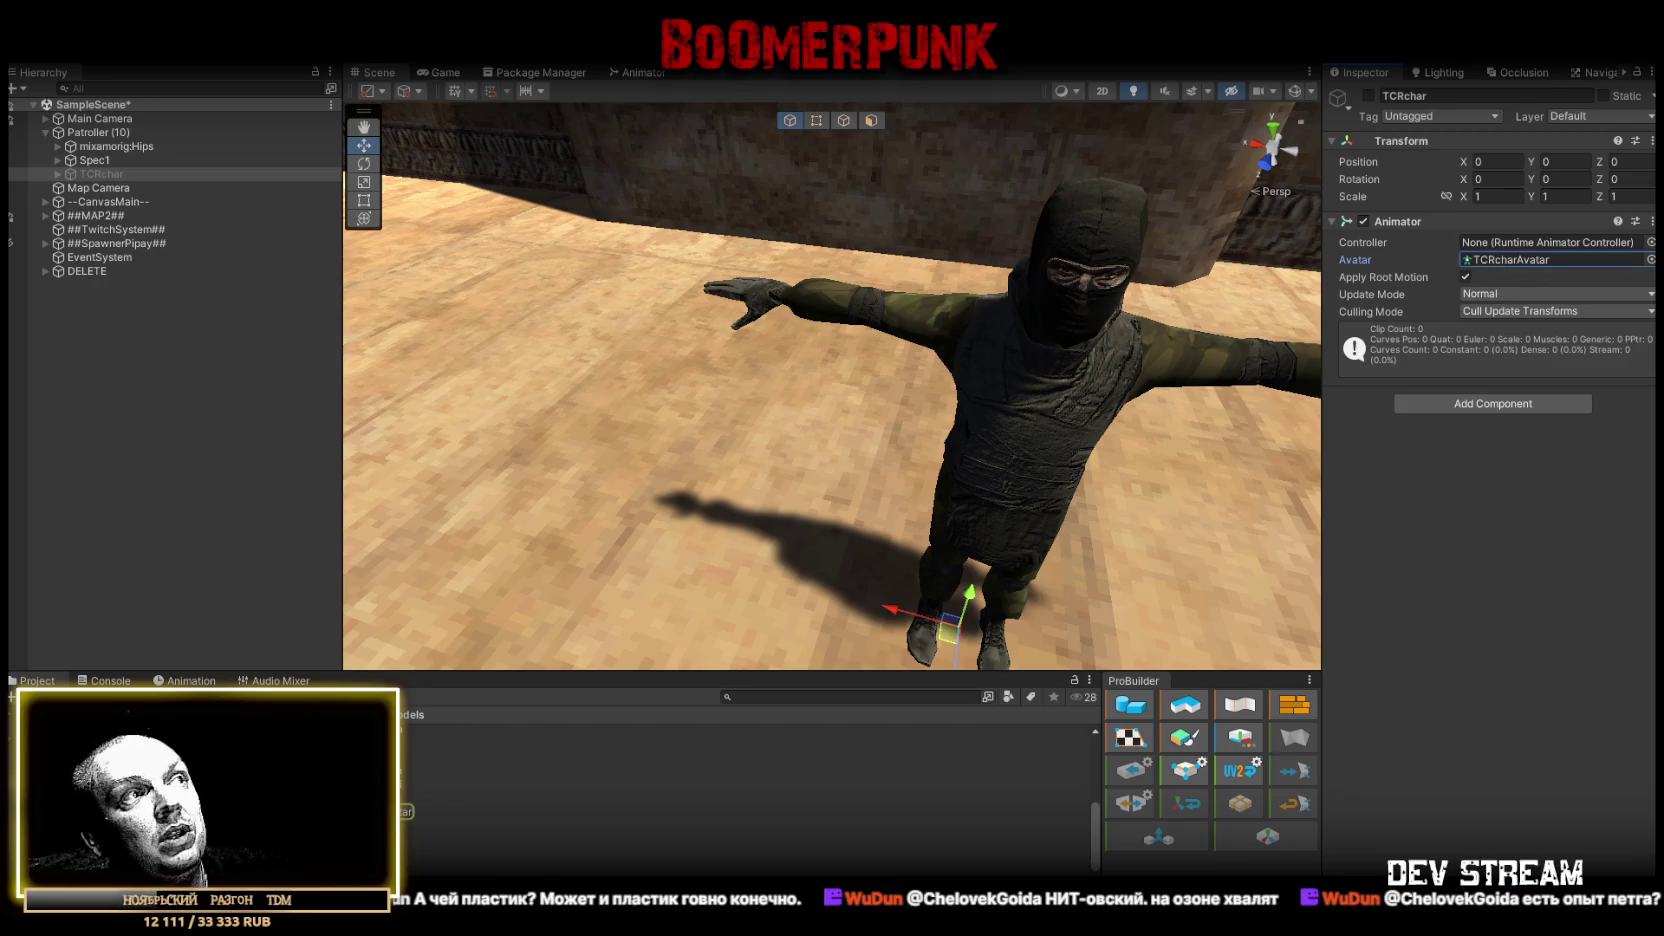
click(99, 134)
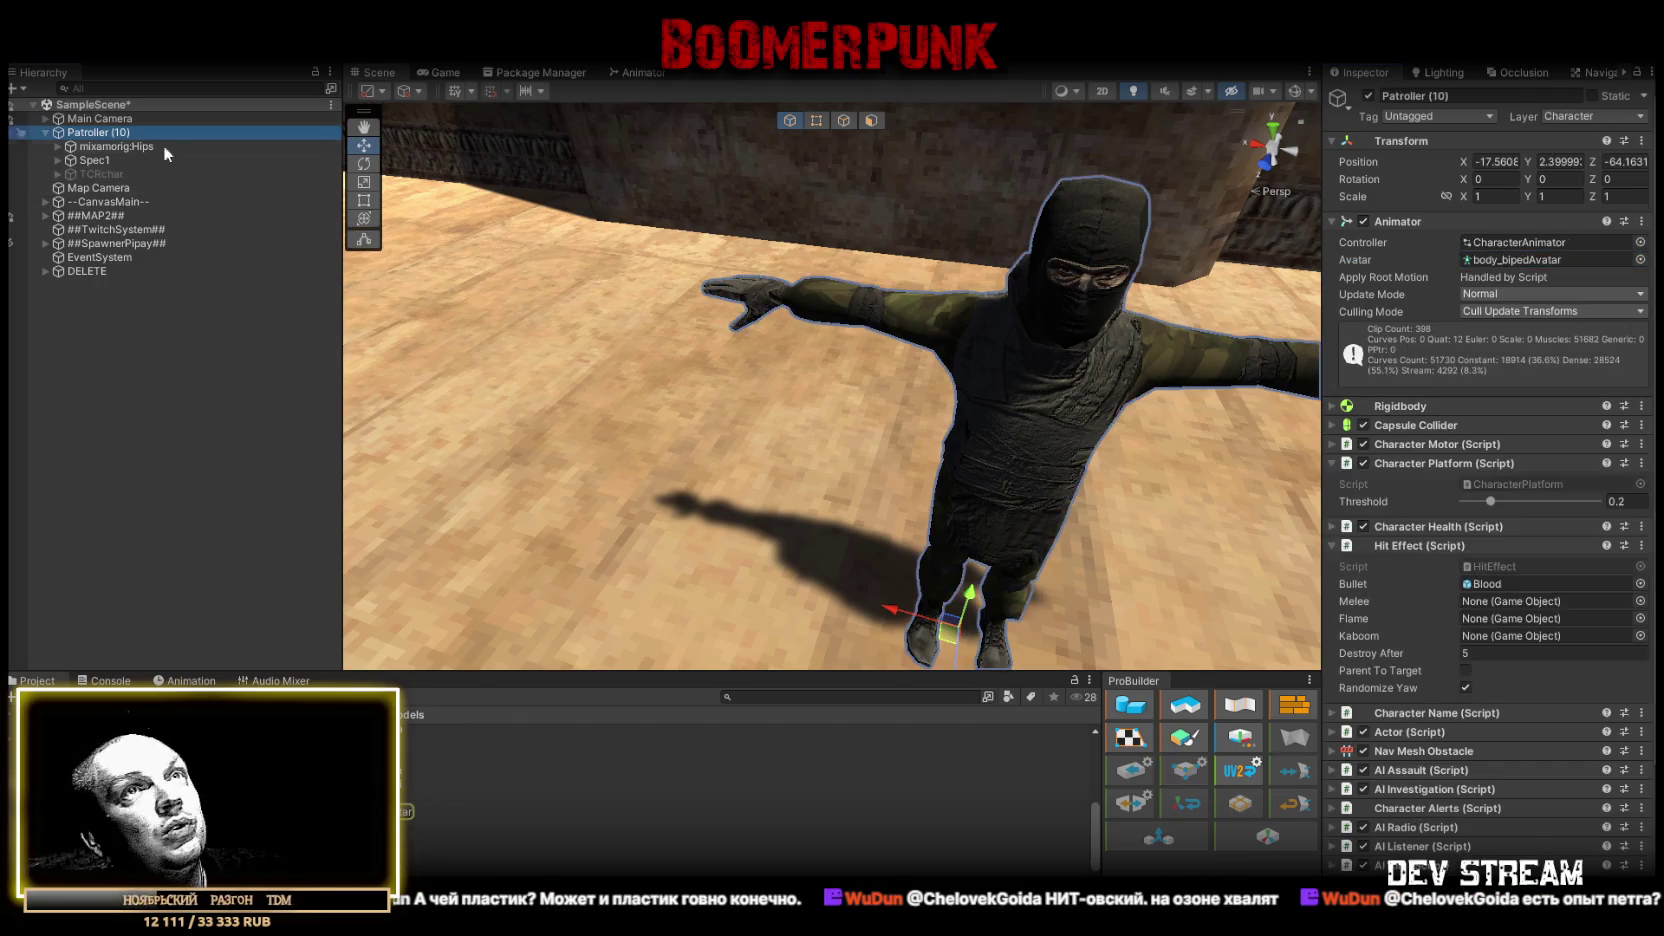
click(1542, 264)
drag(1542, 264, 1545, 268)
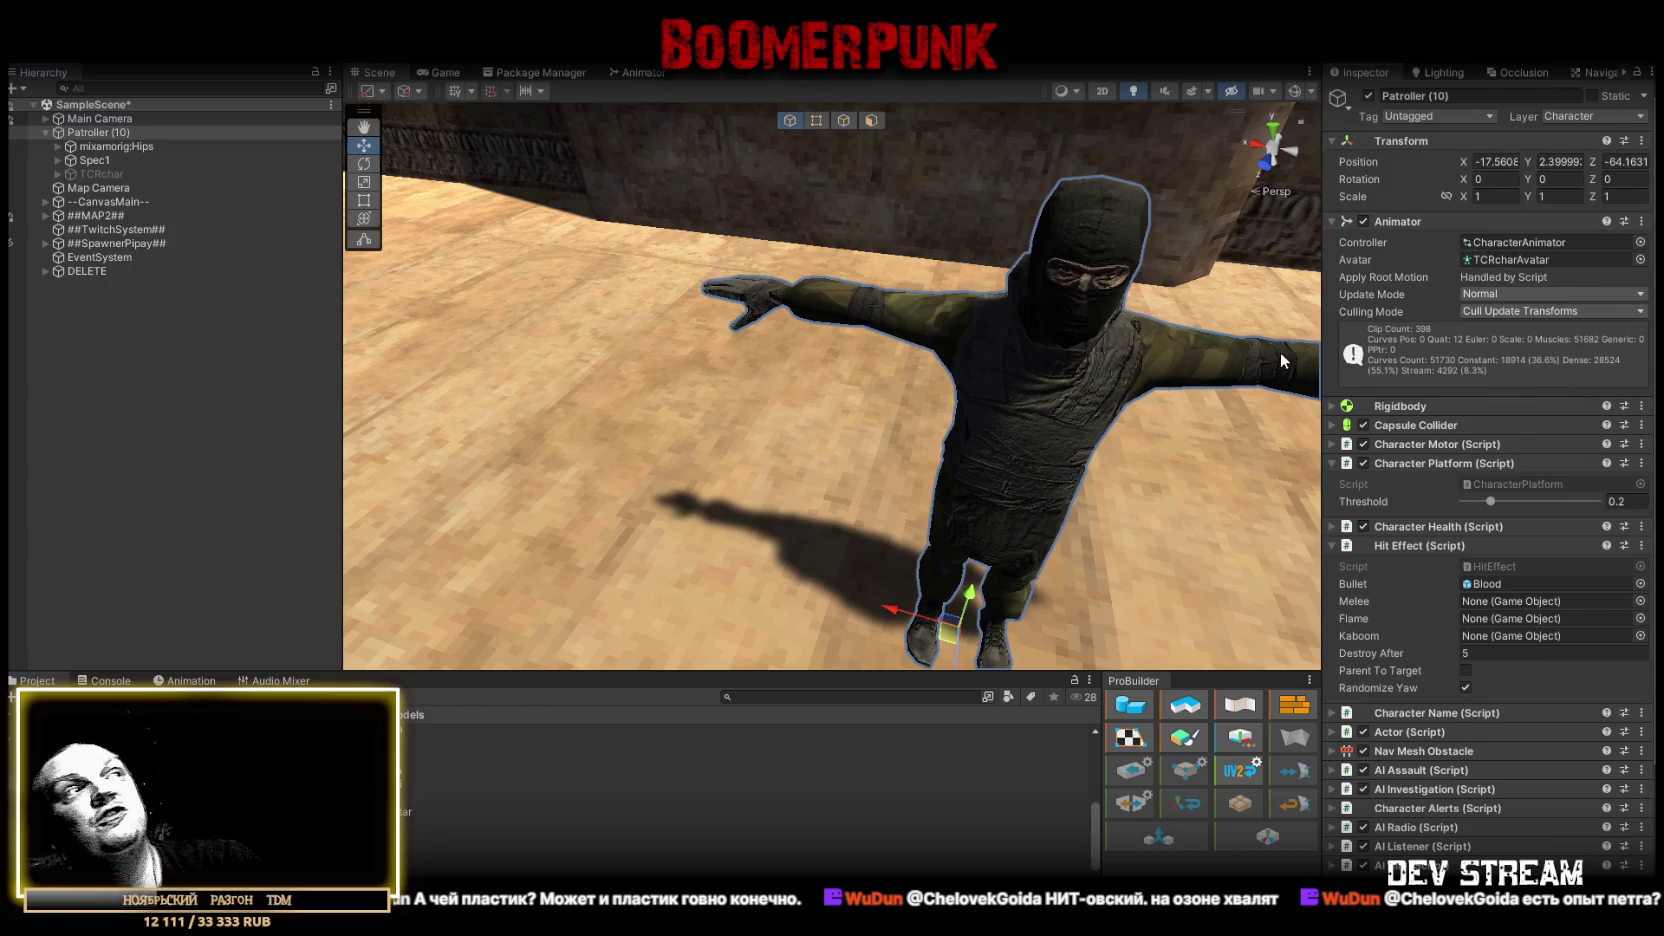
- Drag TCRchar out of Patroller (10) to the scene root and frame it
mouse_move(112, 181)
mouse_down()
mouse_move(111, 305)
mouse_move(110, 287)
mouse_up()
key(f)
scroll(932, 291, up, 3)
drag(932, 291, 940, 300)
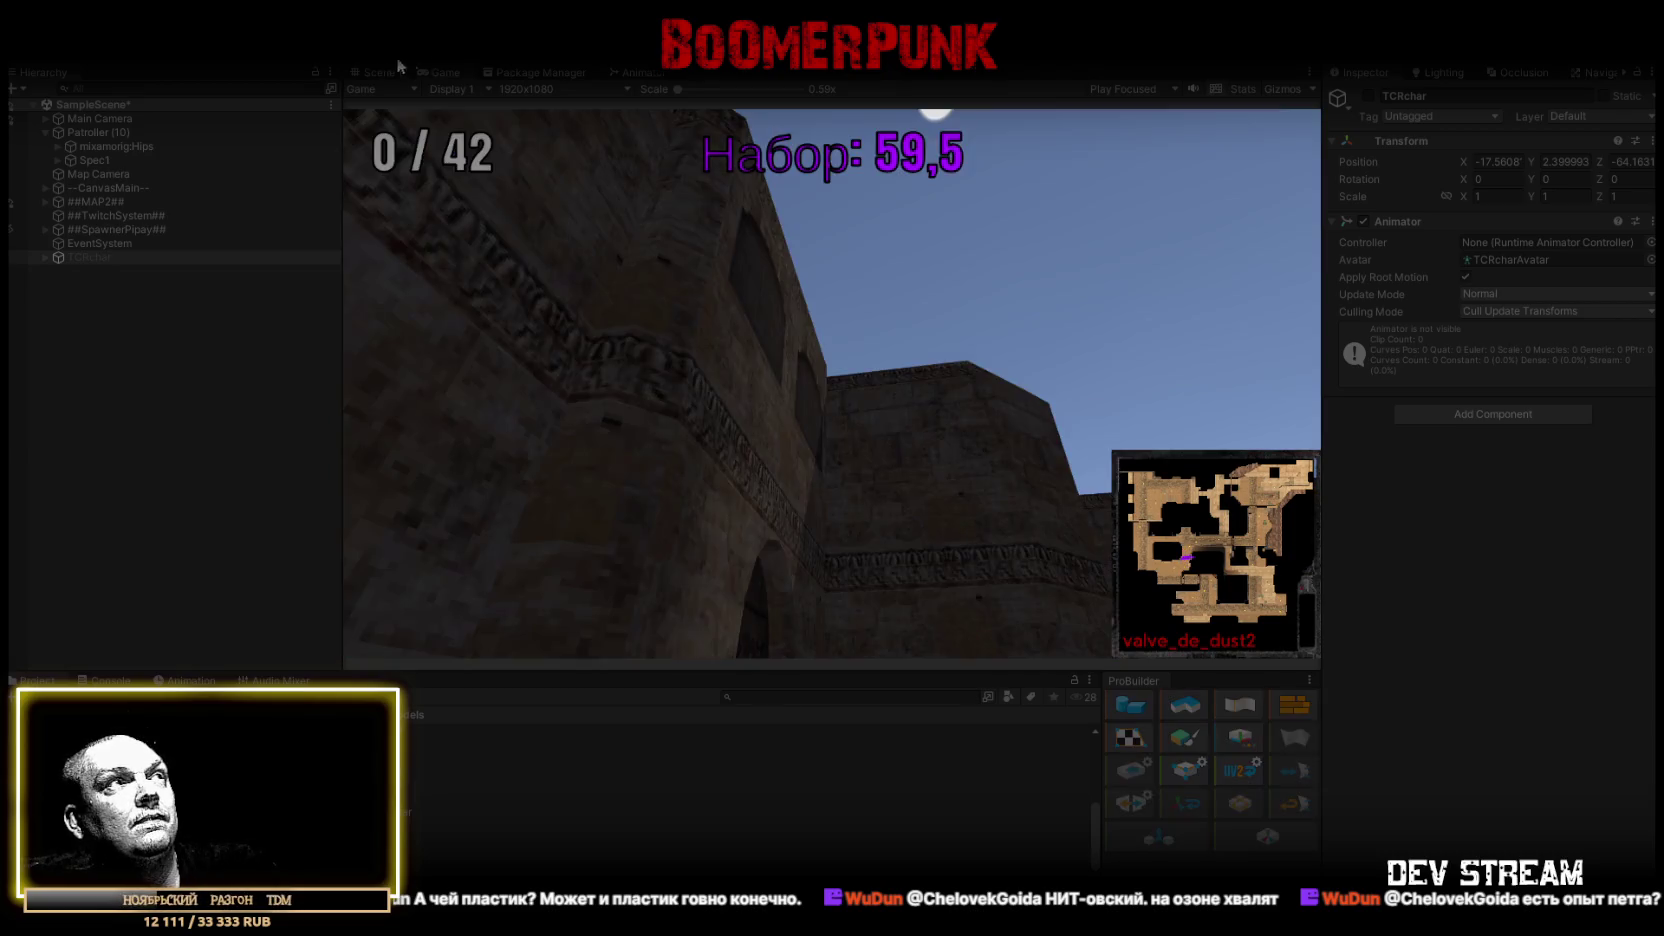
- Return to the Scene view, zooming and orbiting around the T-posed TCRchar
click(376, 72)
scroll(852, 585, up, 5)
scroll(852, 585, down, 3)
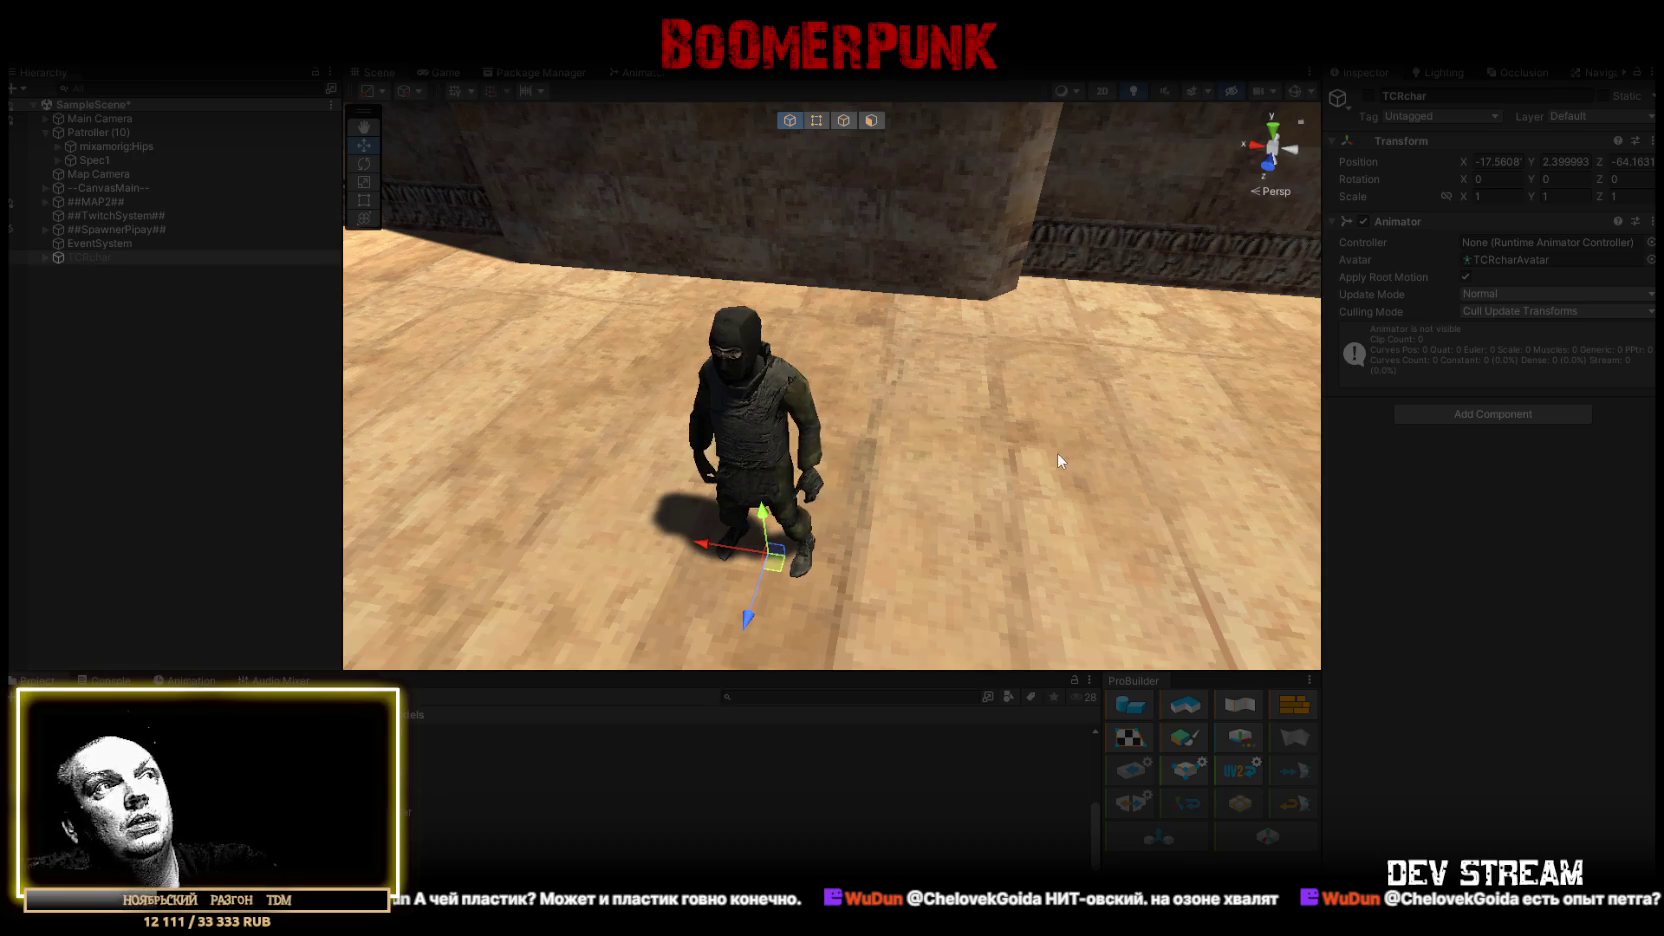
mouse_move(1000, 410)
mouse_down()
mouse_move(918, 392)
mouse_move(1077, 363)
mouse_move(1019, 287)
mouse_up()
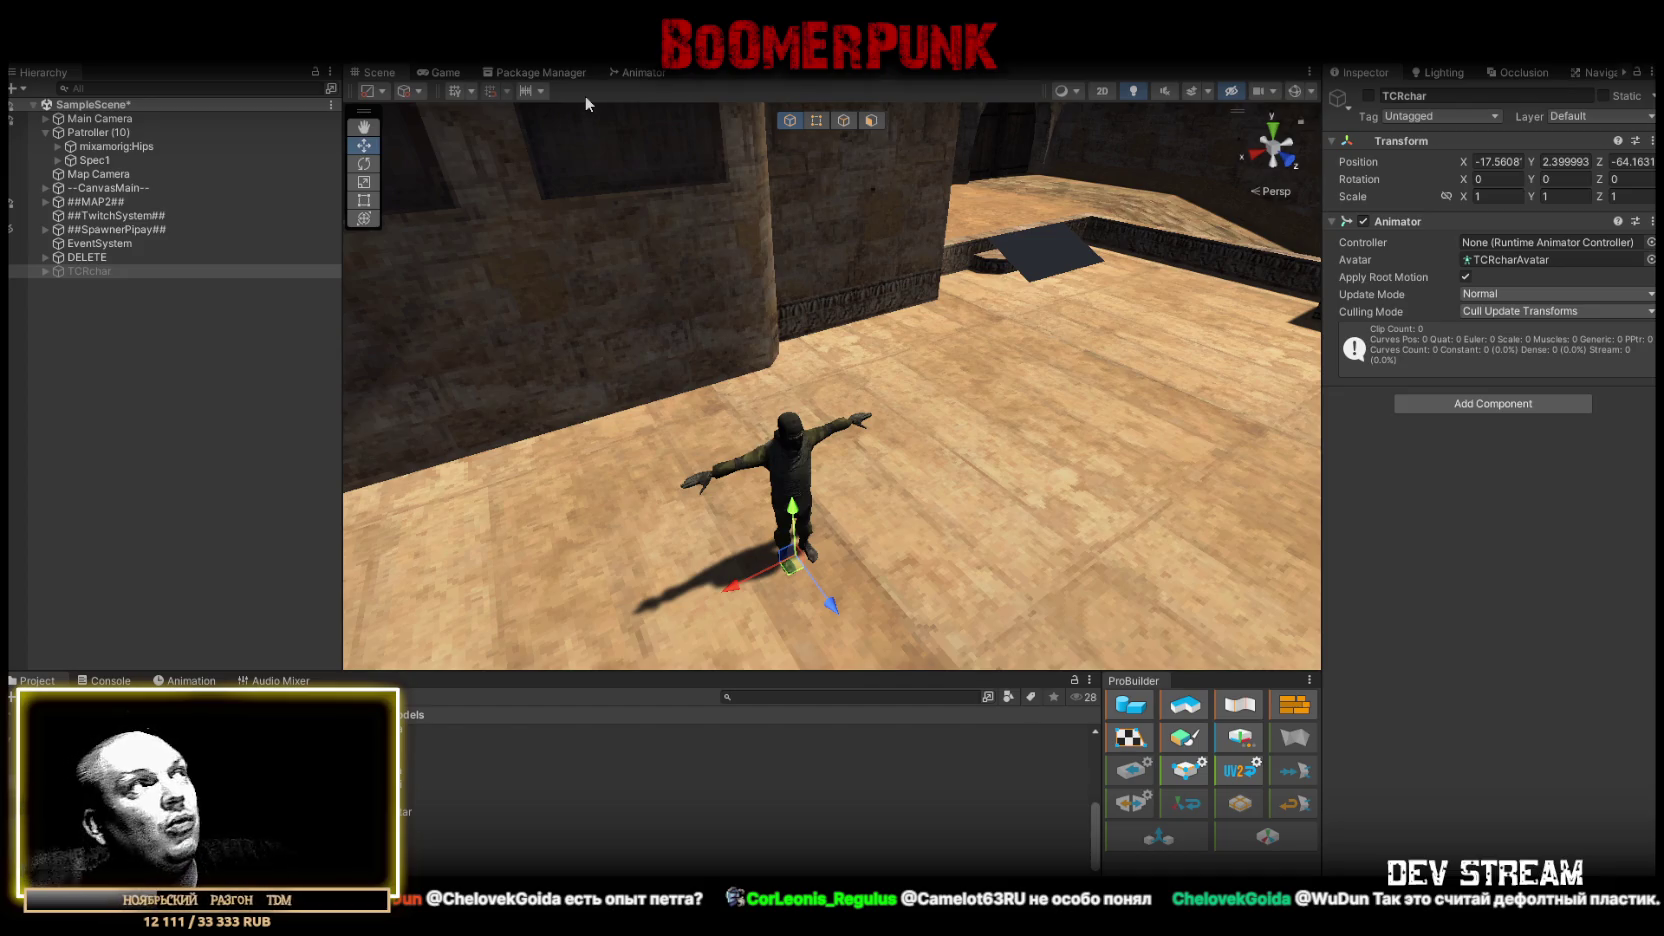
- Select Patroller (10) and dismiss its context menu without choosing anything
click(99, 133)
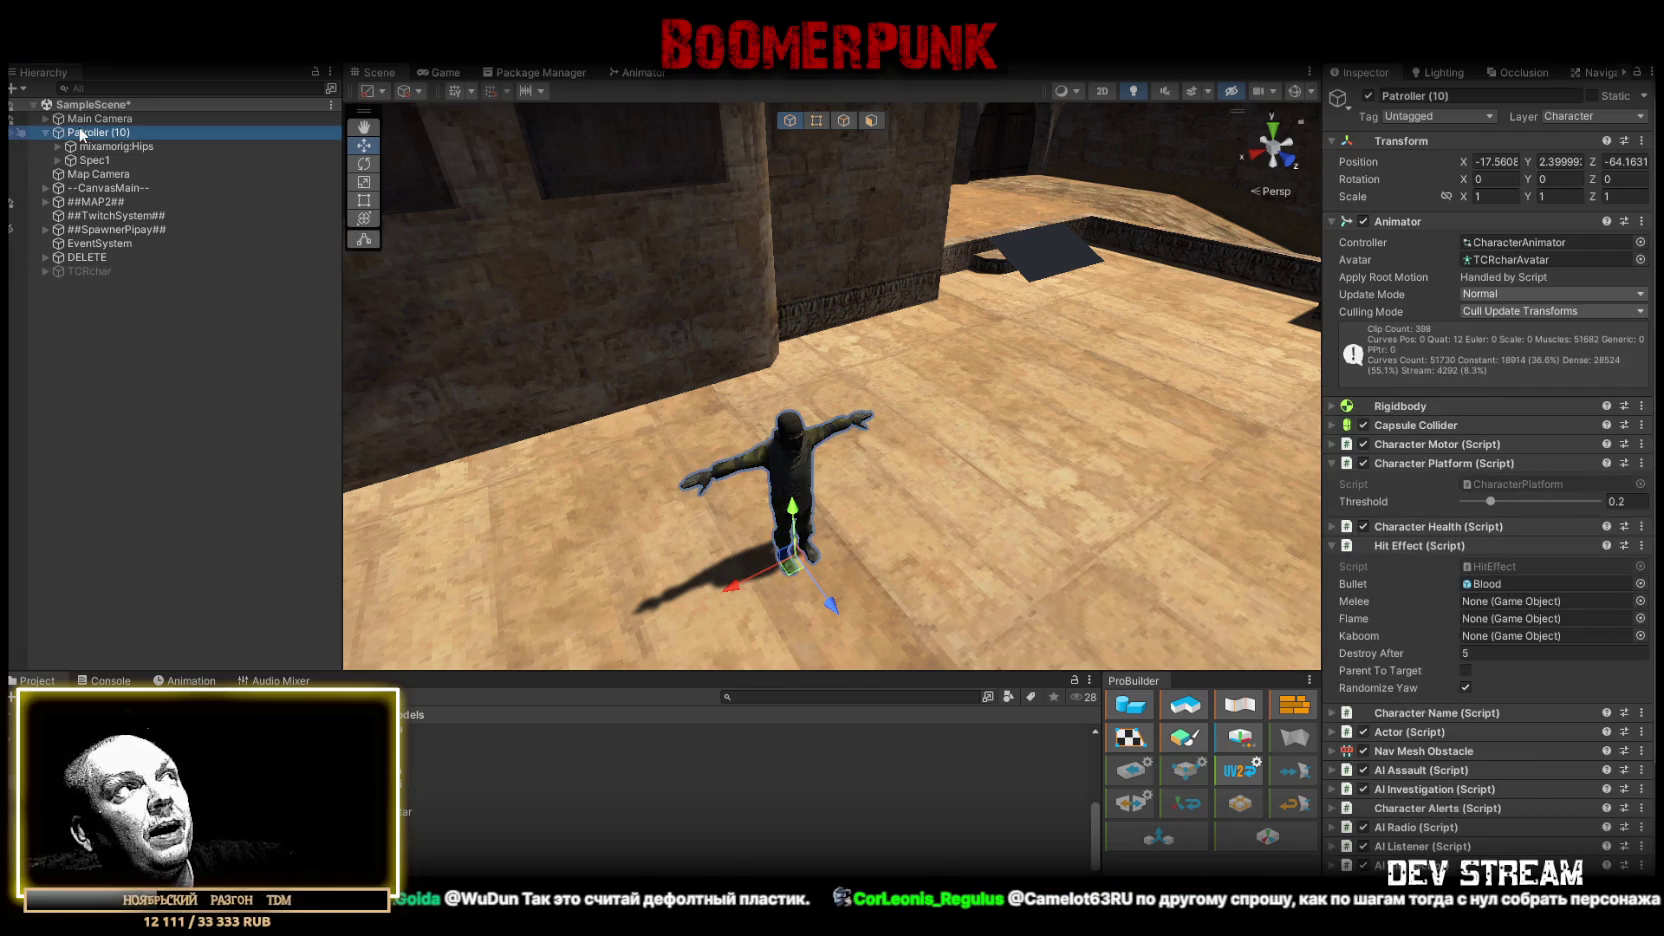
right_click(88, 137)
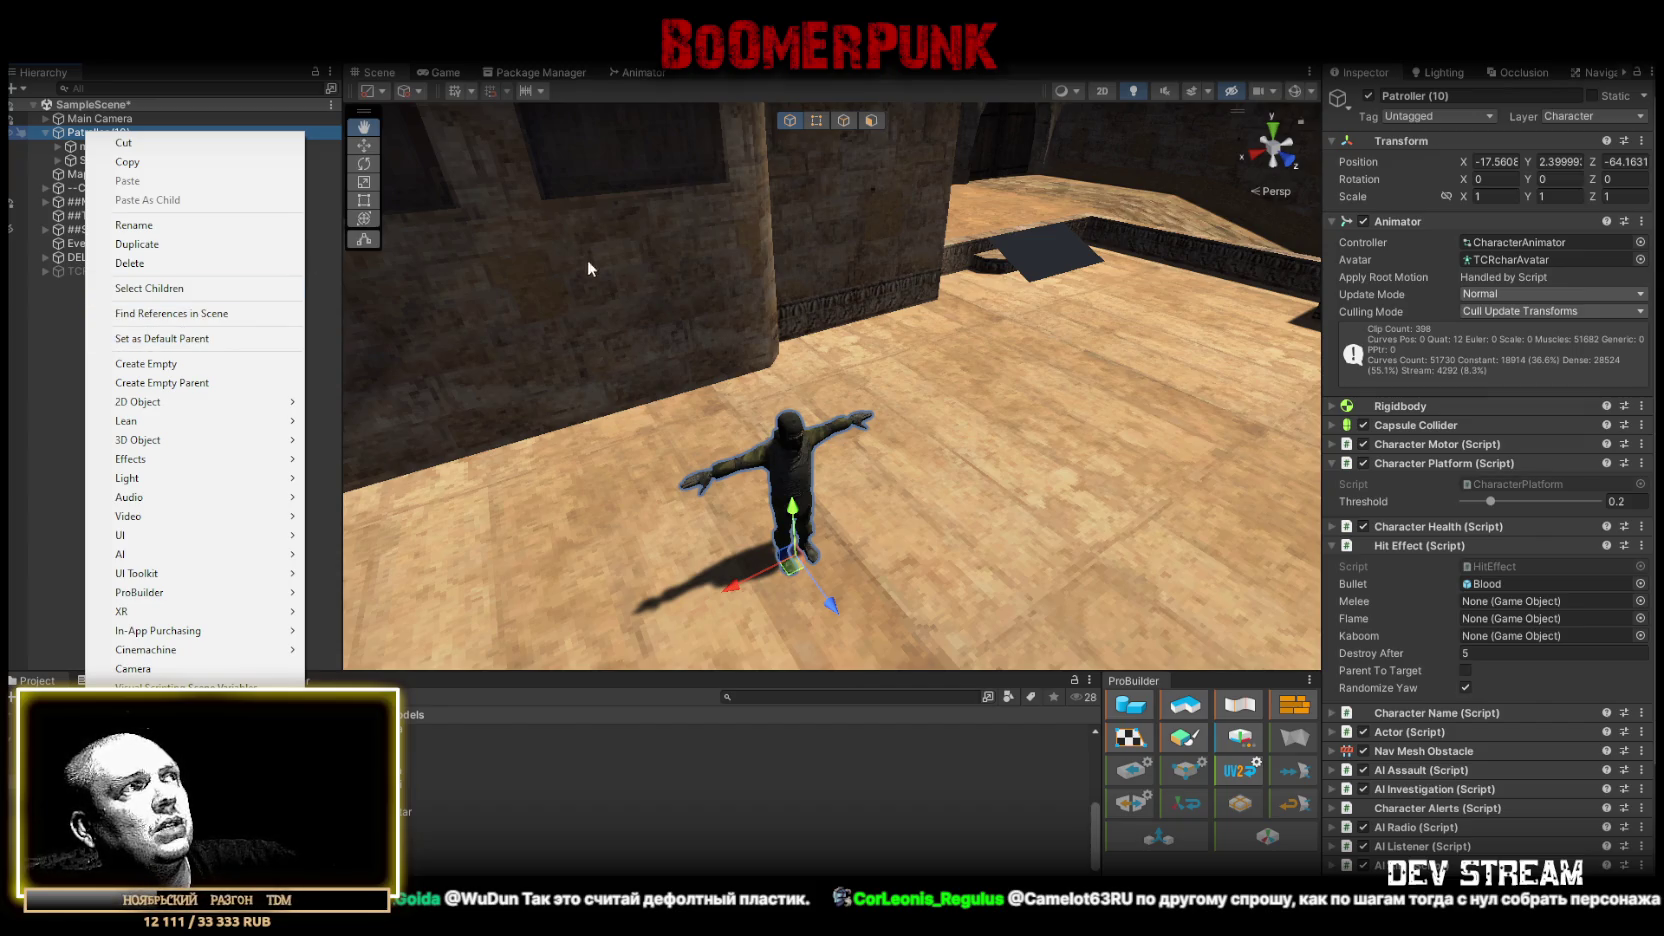
click(656, 277)
- Place a second TCRchar model, TCRchar (1), in the middle of the floor
drag(656, 277, 700, 300)
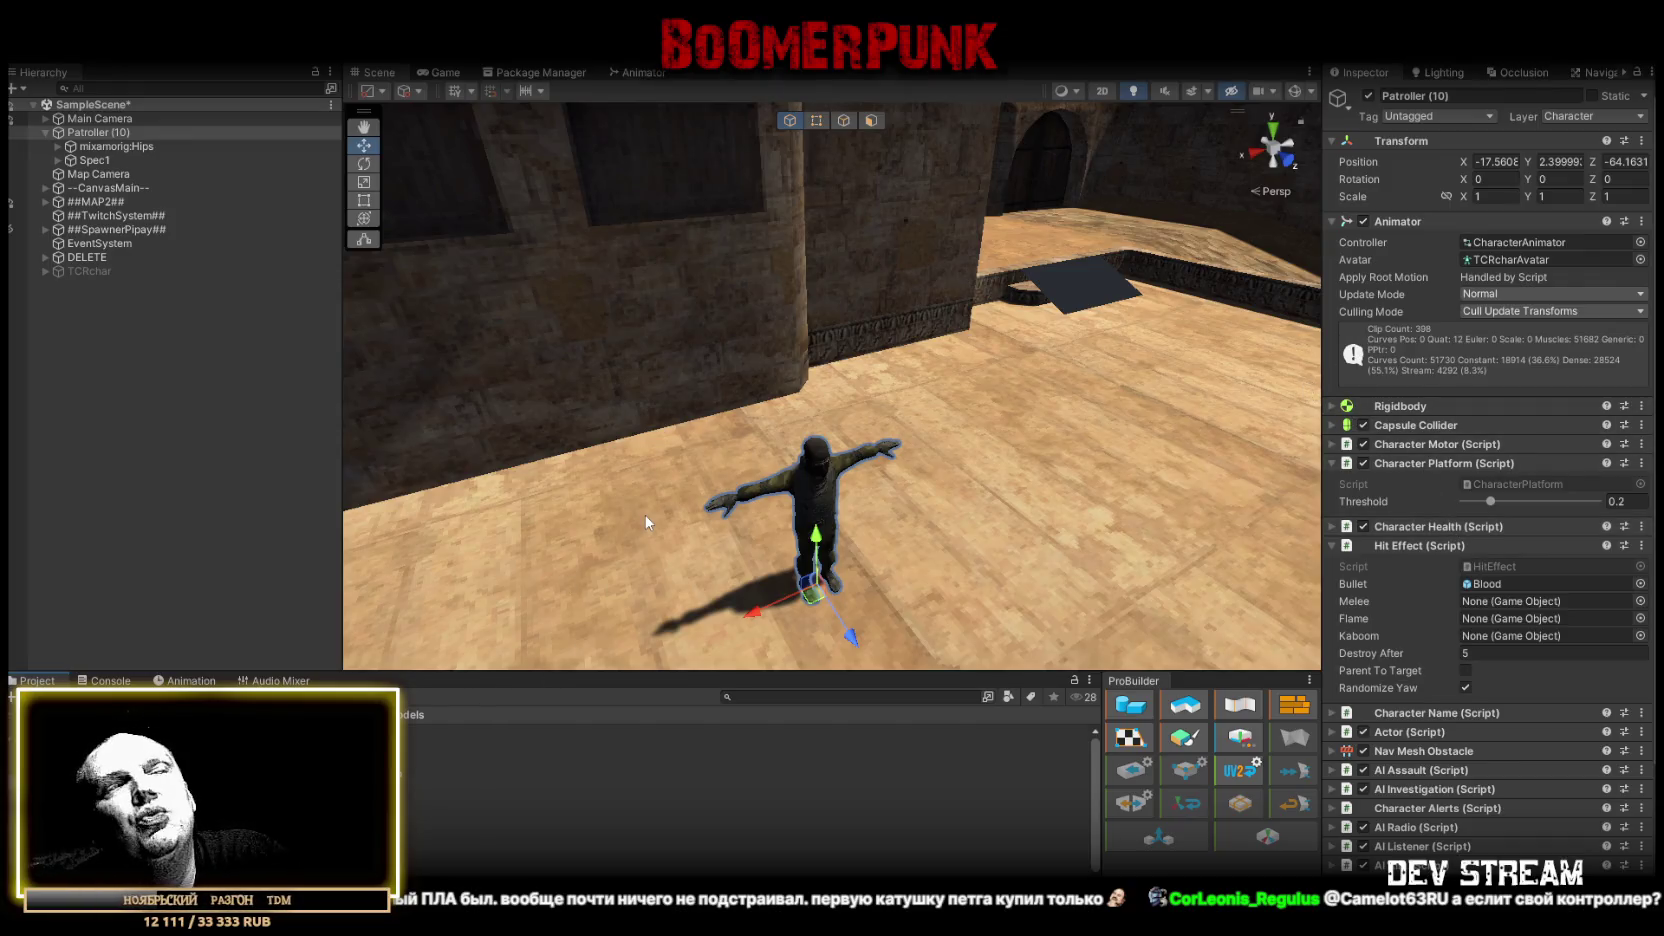
drag(877, 468, 437, 771)
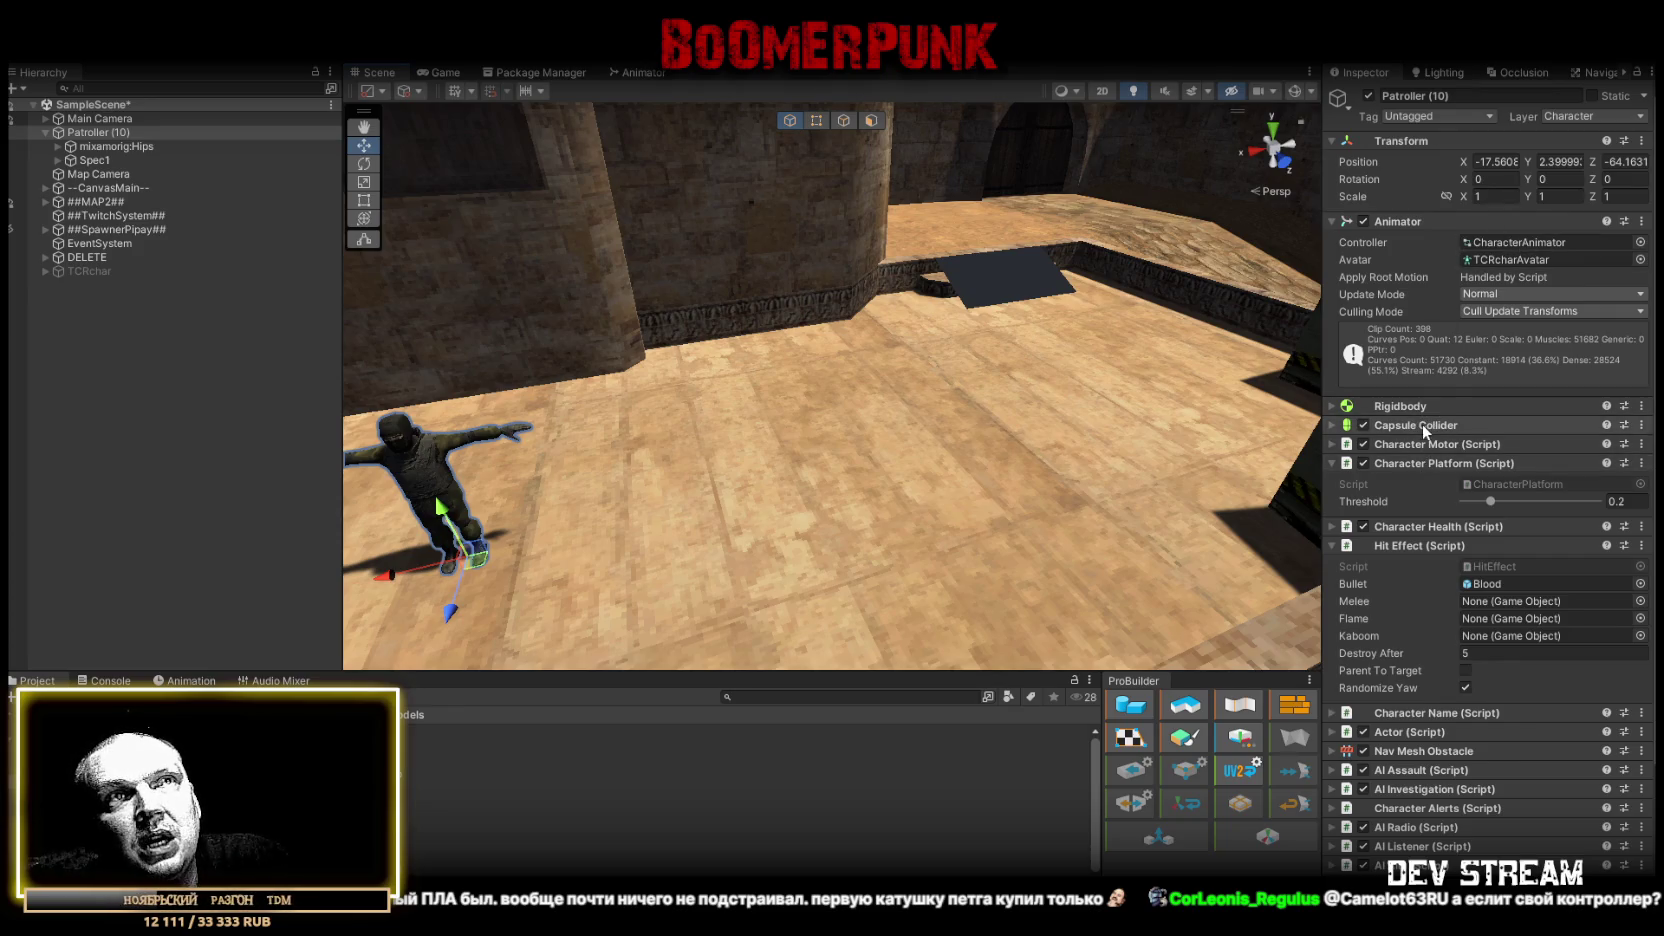
scroll(1450, 602, down, 3)
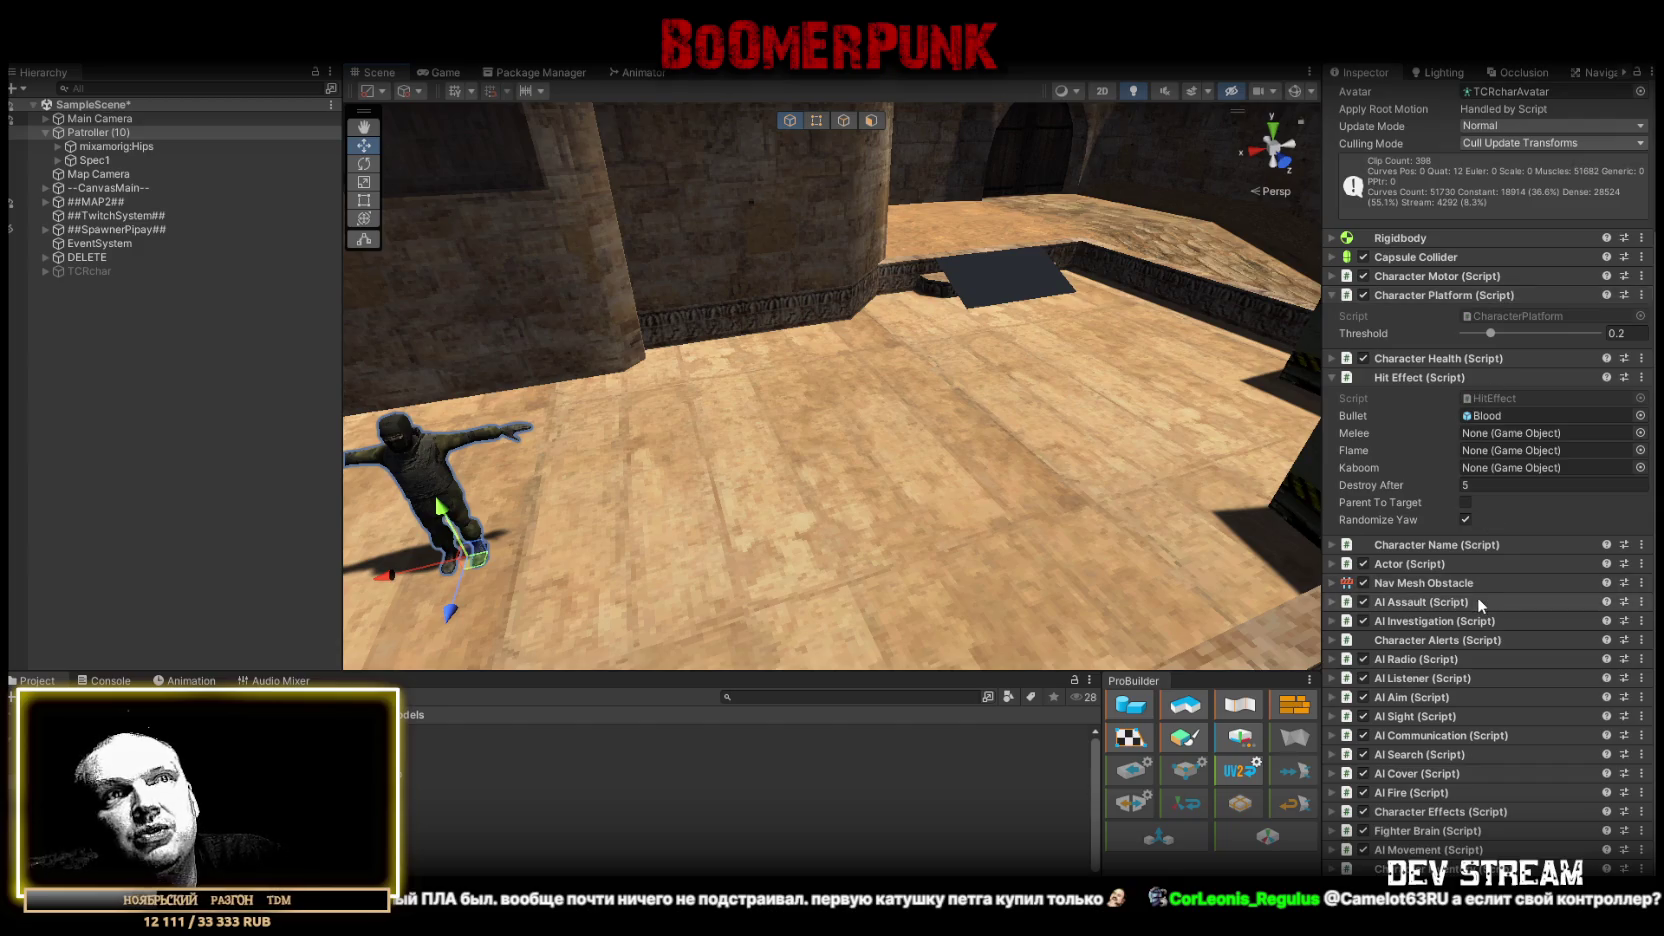
drag(1000, 380, 1052, 358)
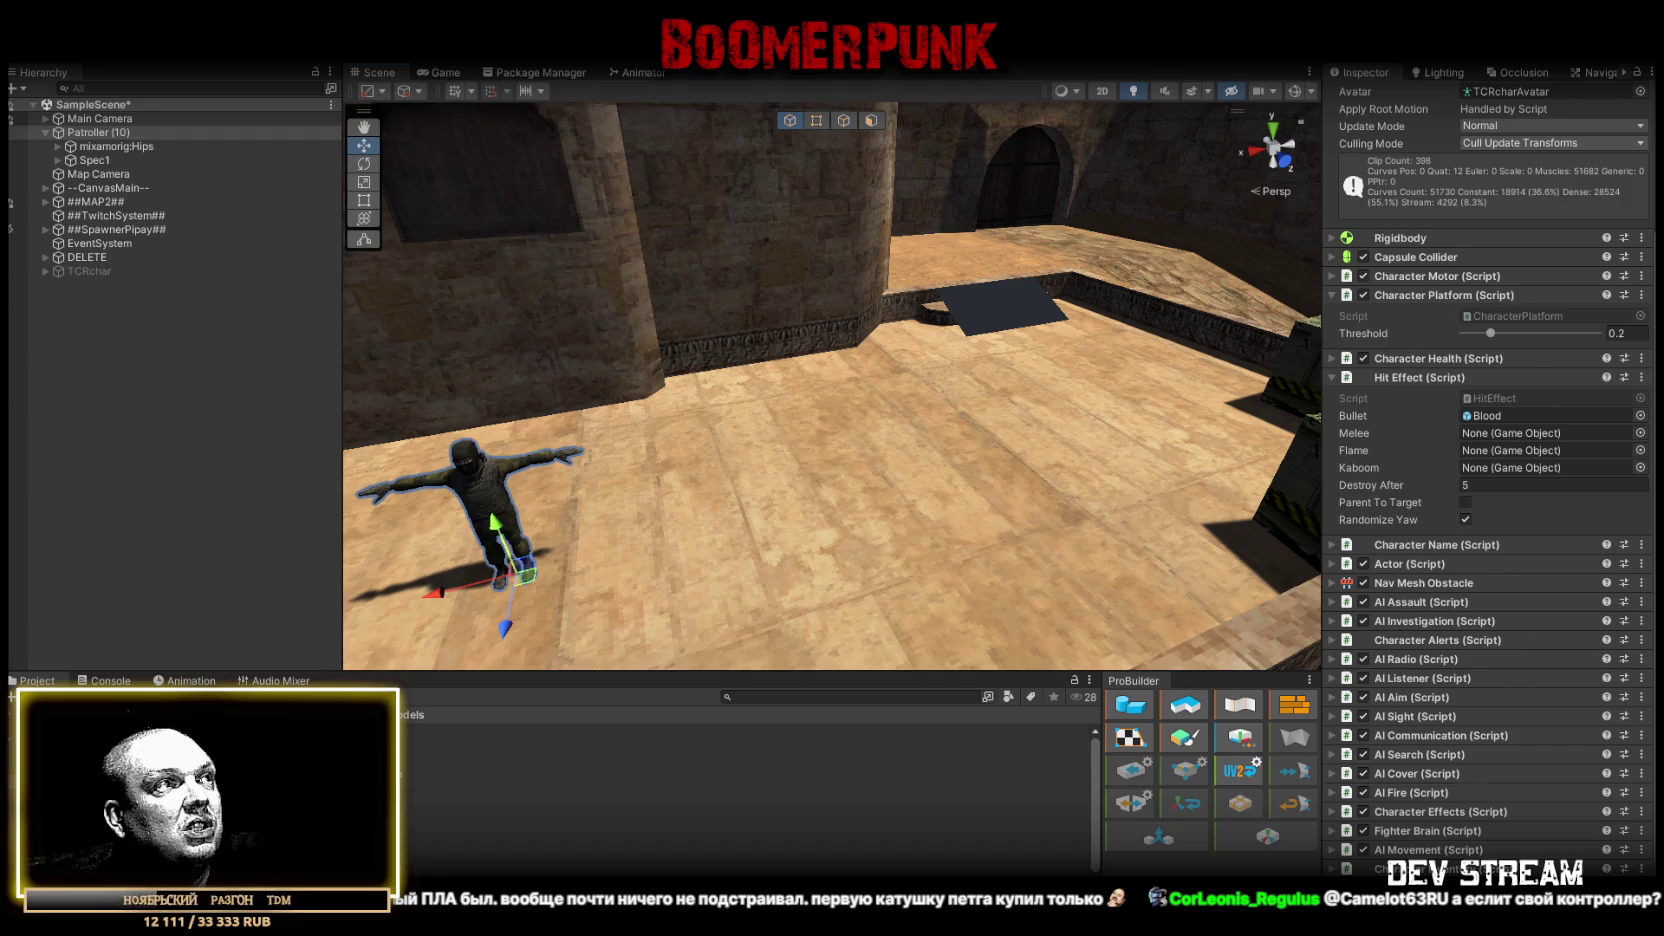
mouse_move(210, 770)
mouse_down()
mouse_move(650, 555)
mouse_move(910, 490)
mouse_up()
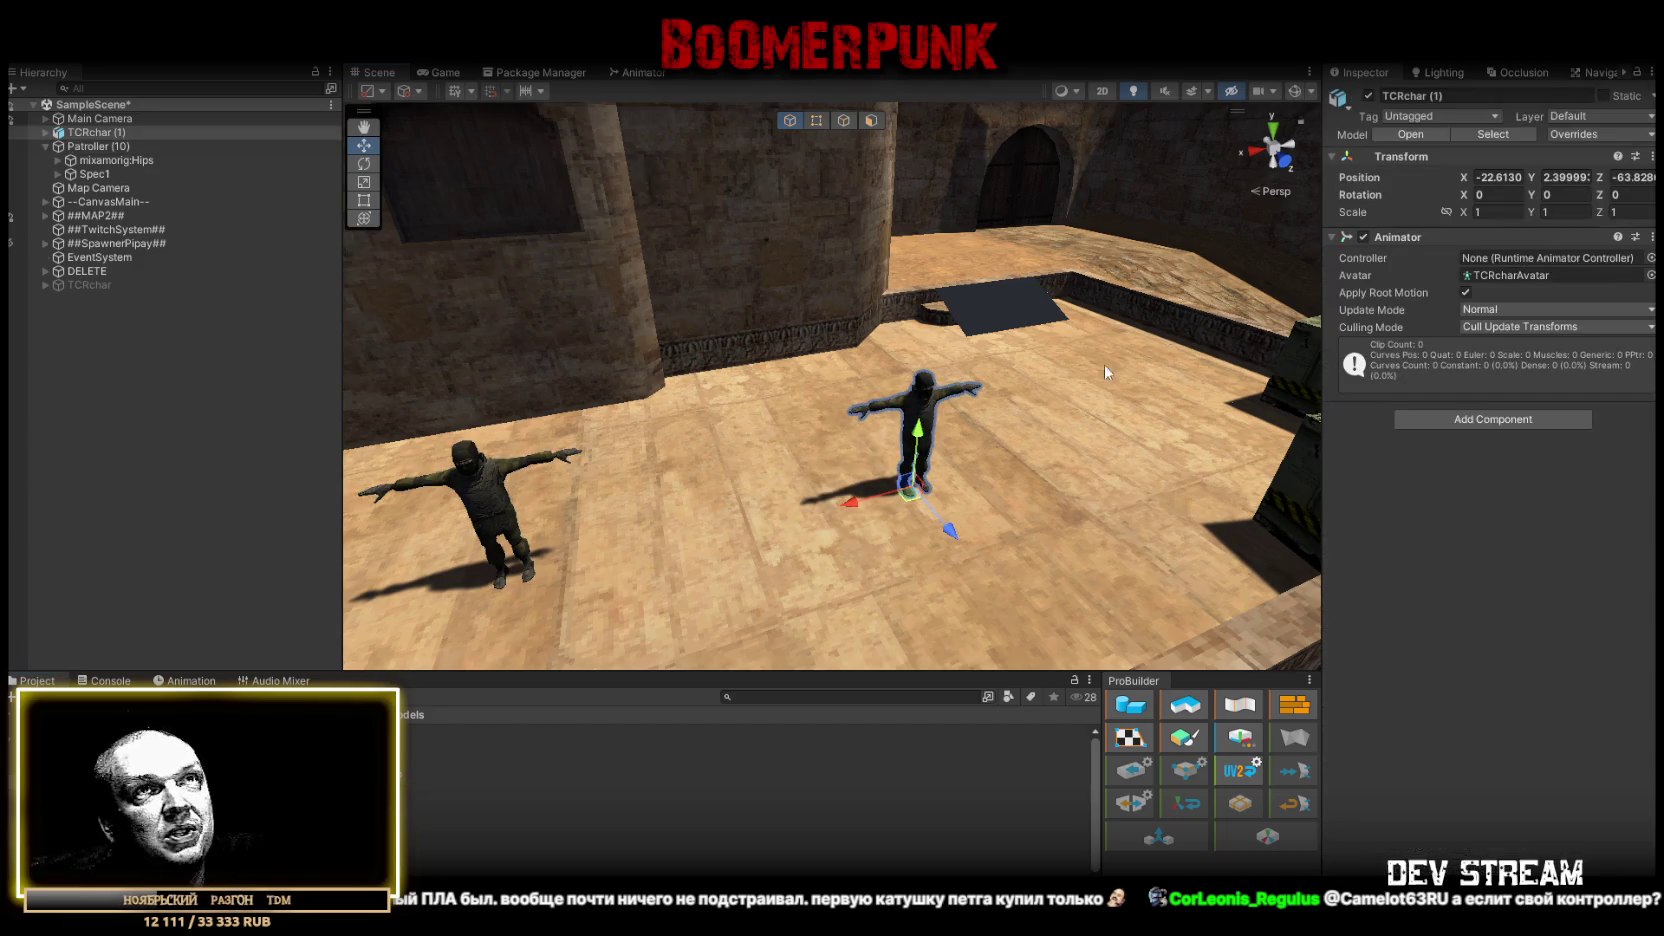
- Check TCRchar's Model import settings, delete Patroller (10), and select TCRchar (1)
click(900, 787)
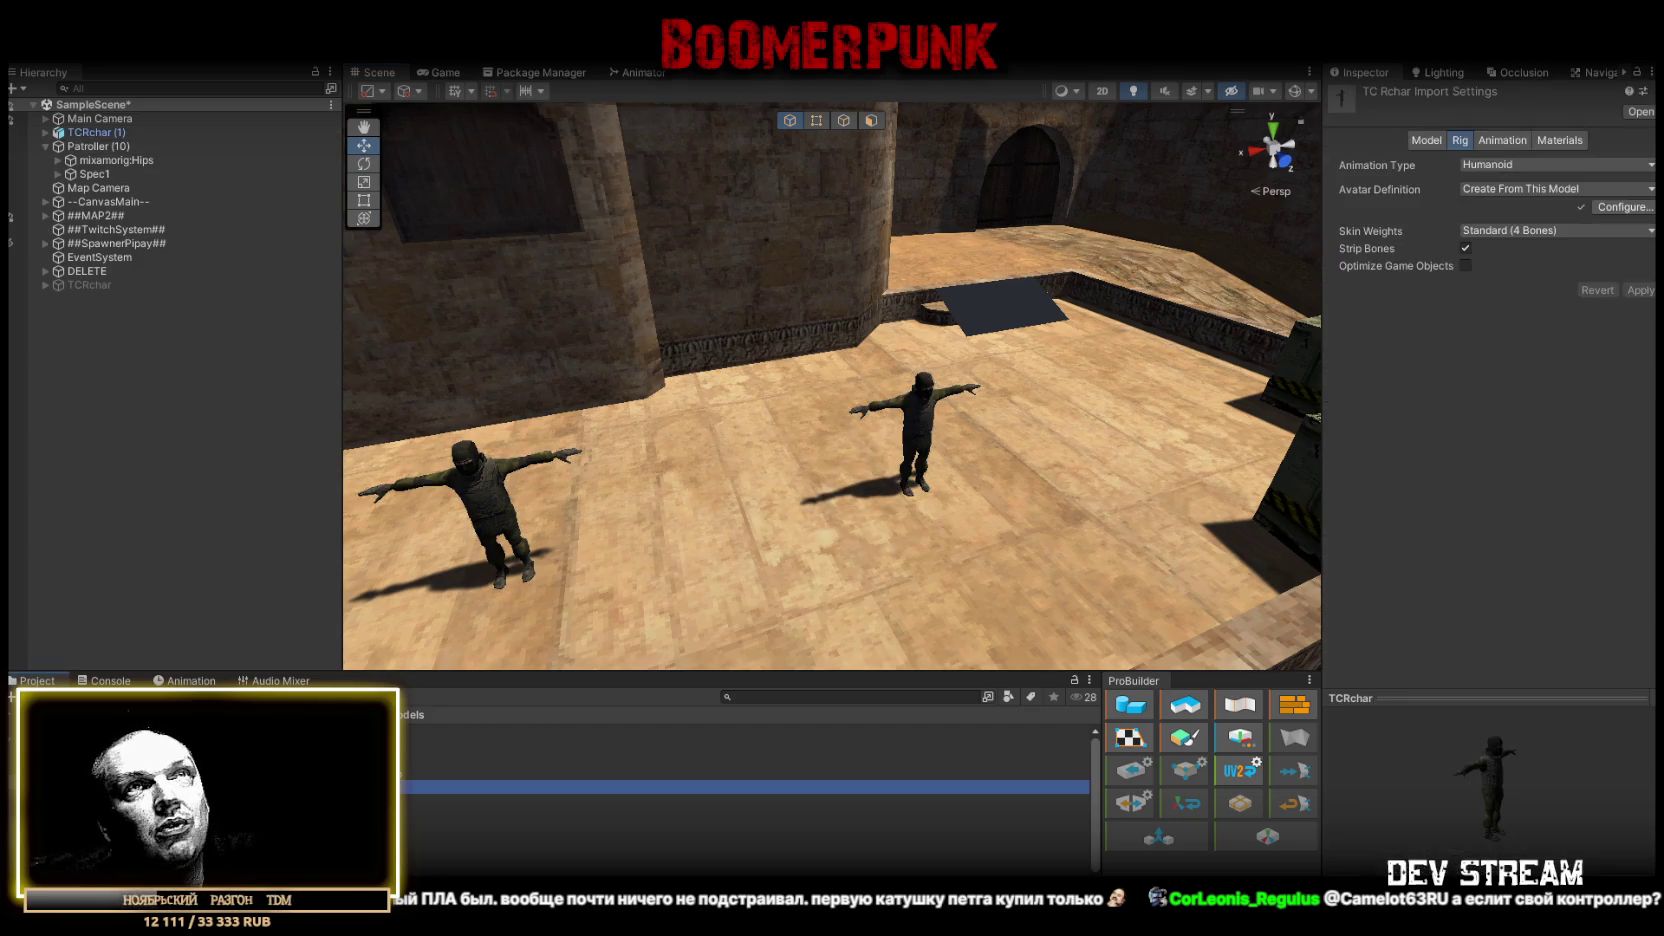
click(1427, 139)
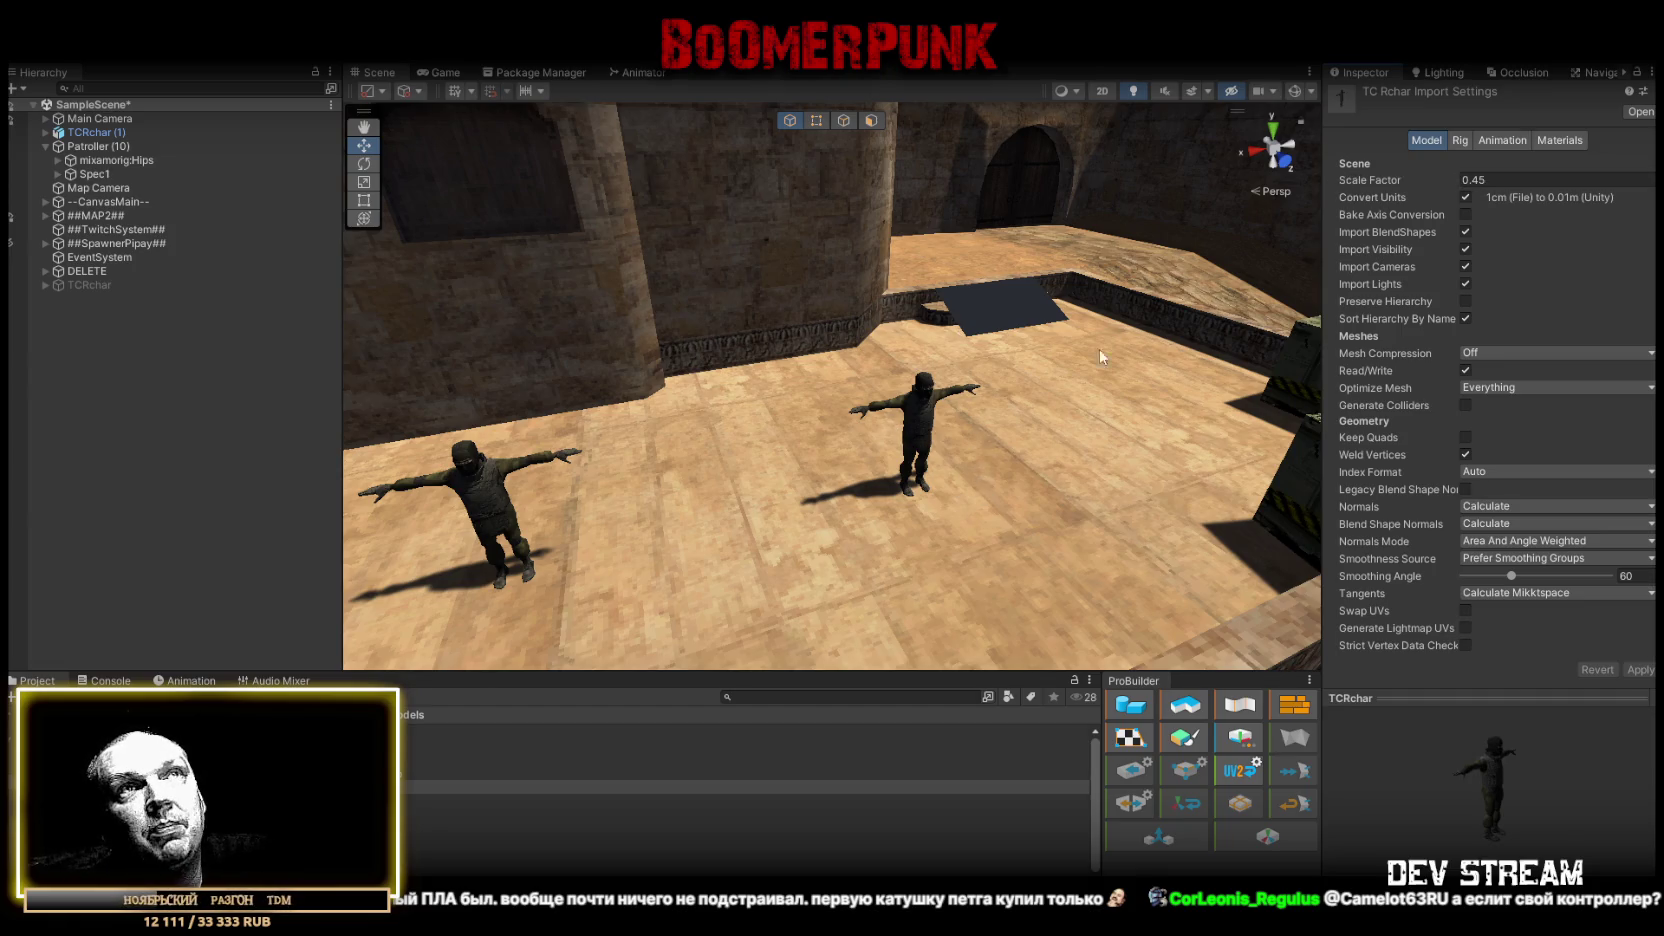
click(84, 146)
key(Delete)
click(92, 132)
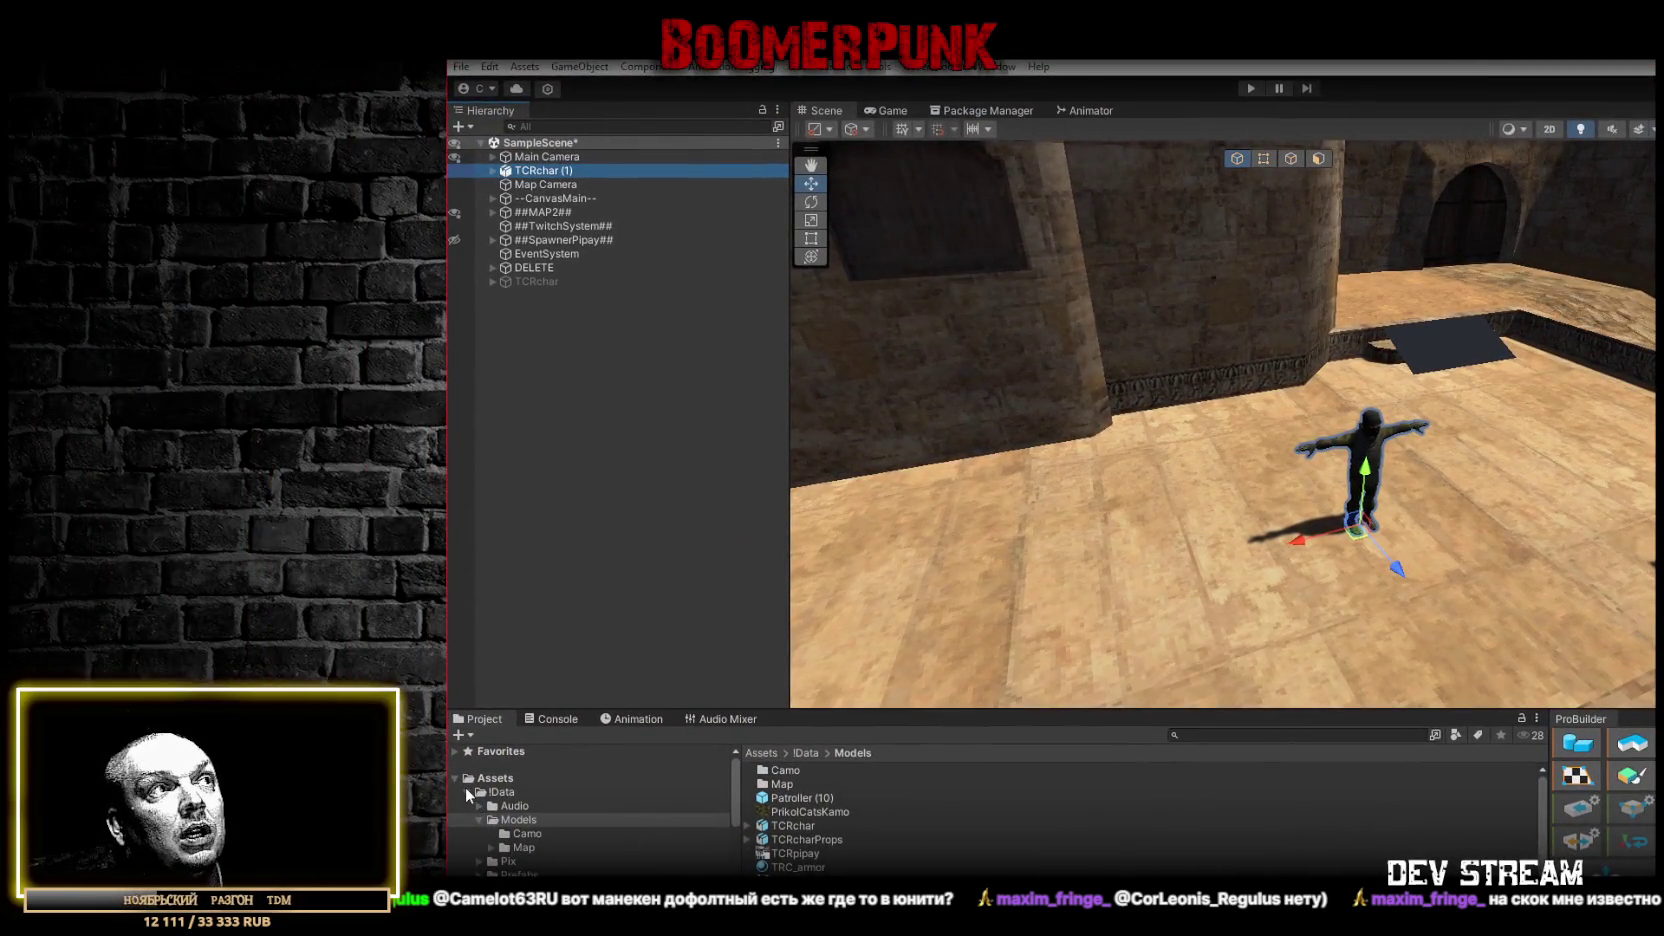
- Maximize the Unity editor window to full screen from the Project folder tree
click(466, 791)
scroll(571, 824, down, 5)
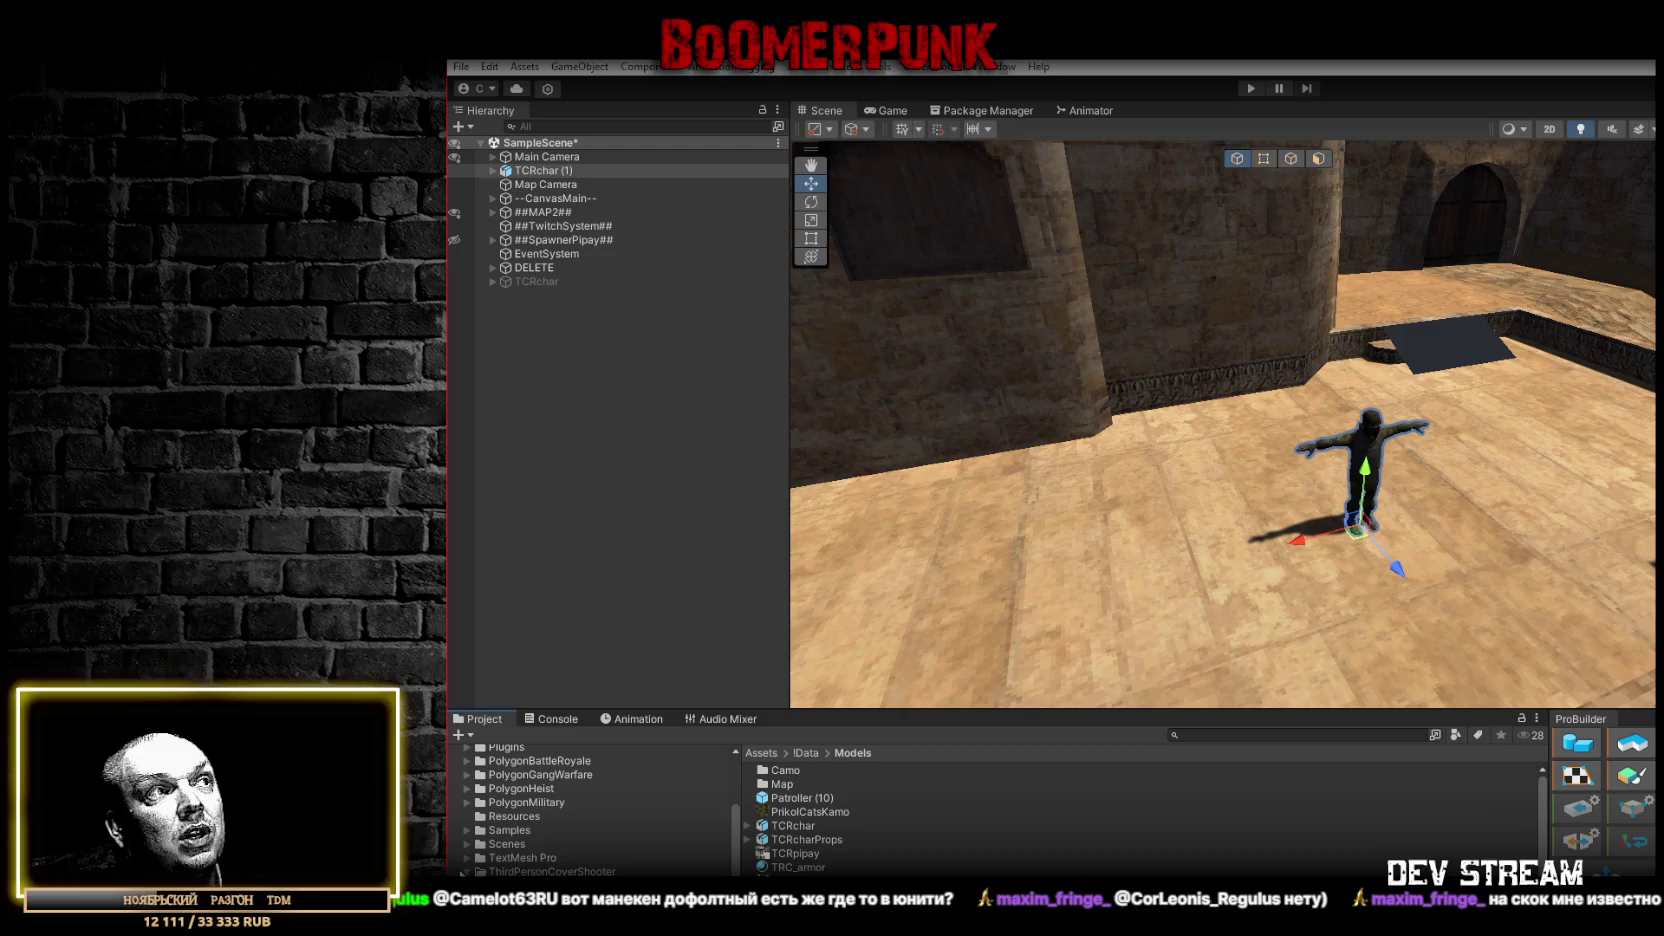
scroll(517, 827, up, 2)
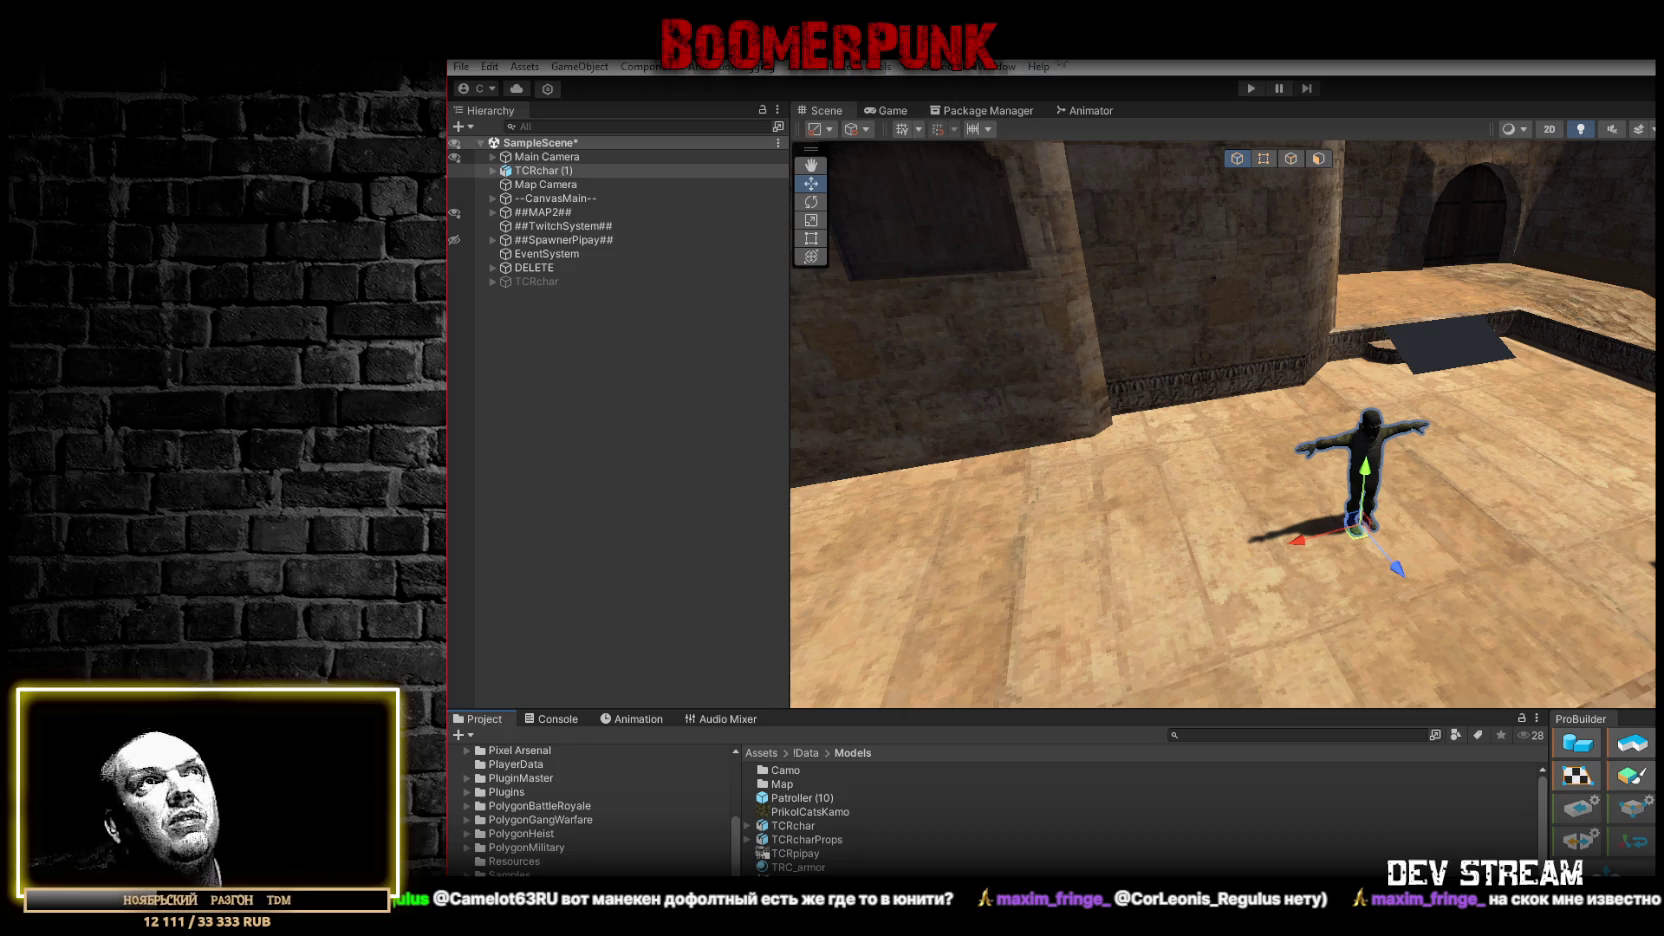
double_click(1052, 64)
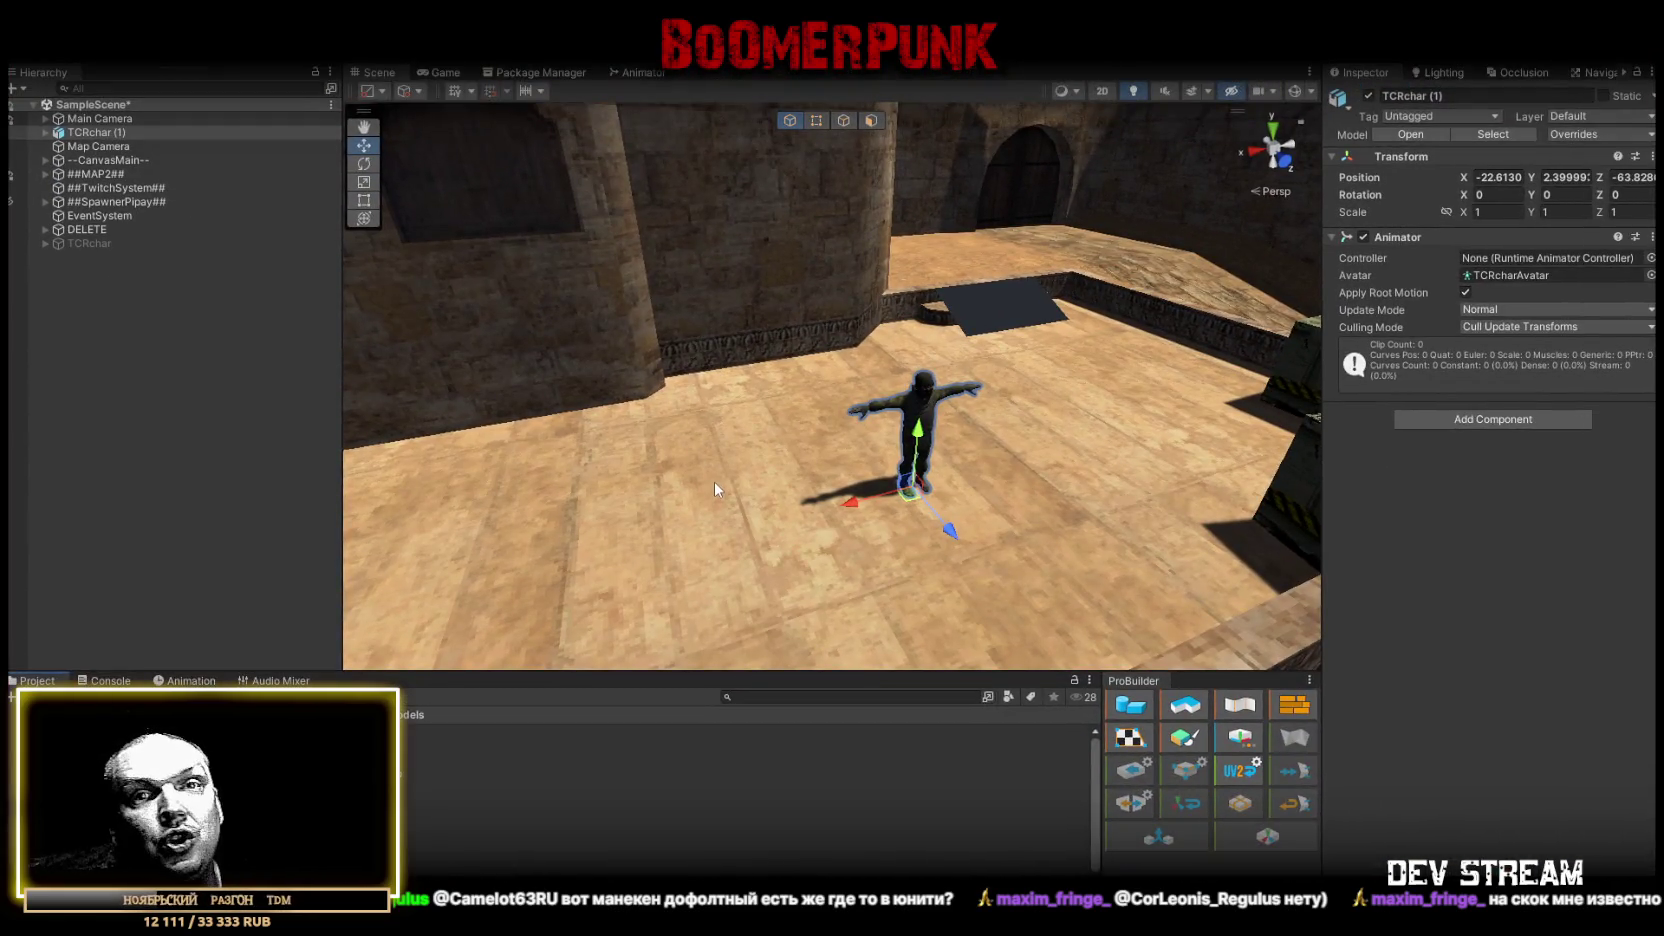
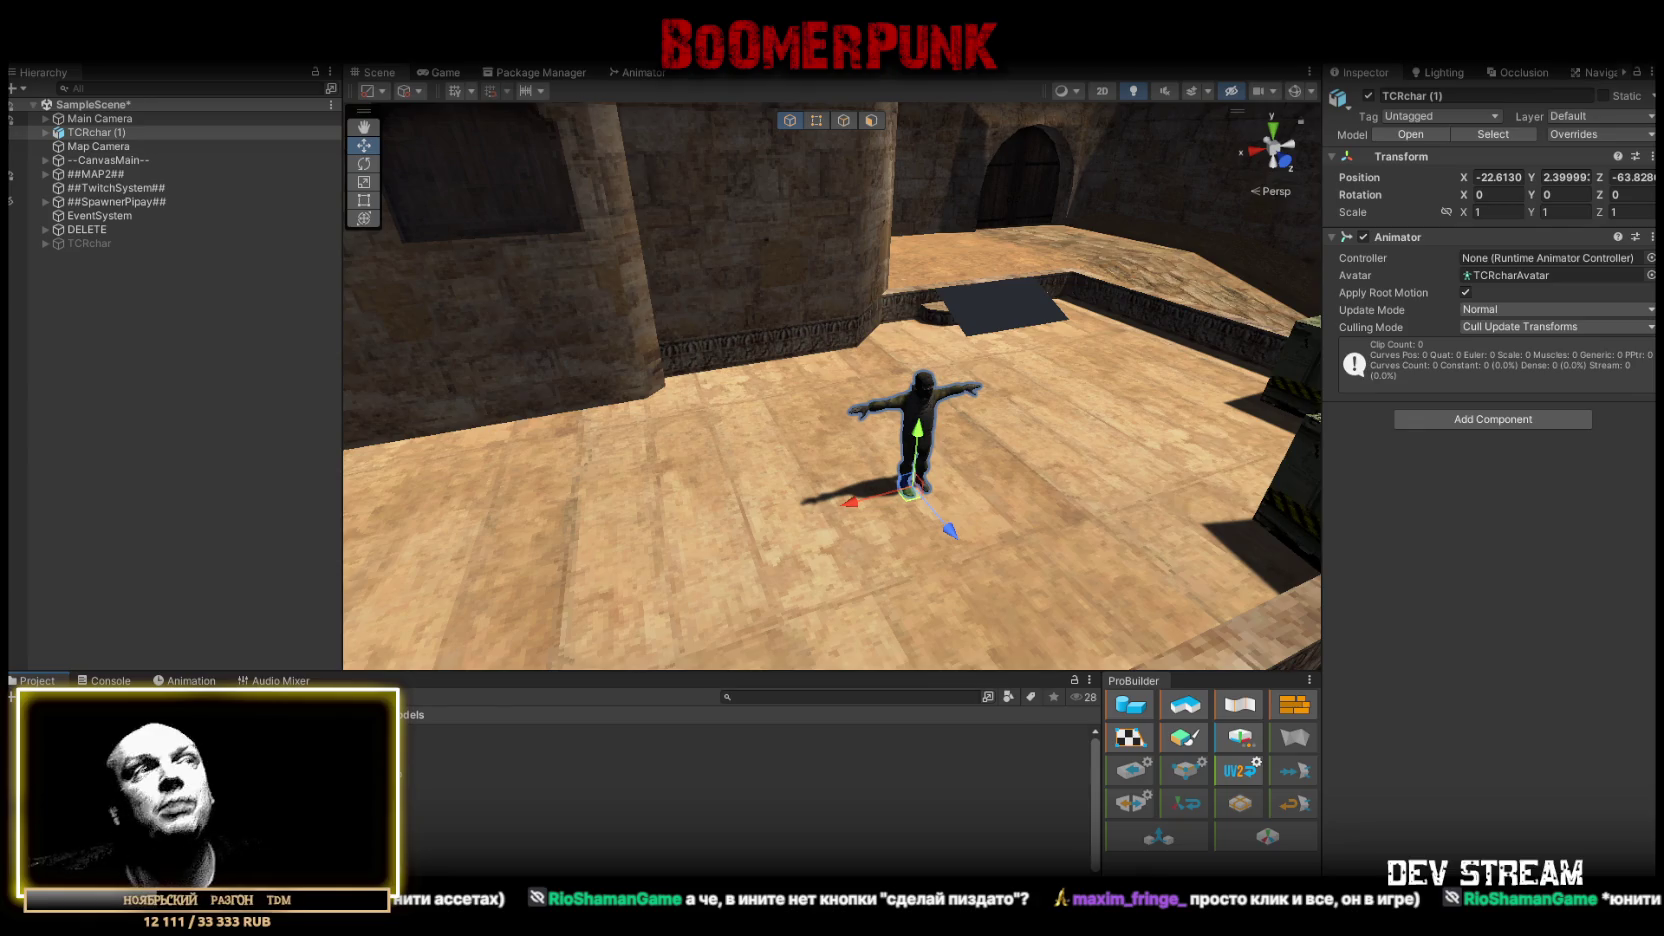
- Delete the extra TCRchar (1) character from the Hierarchy
click(120, 147)
click(114, 133)
key(Delete)
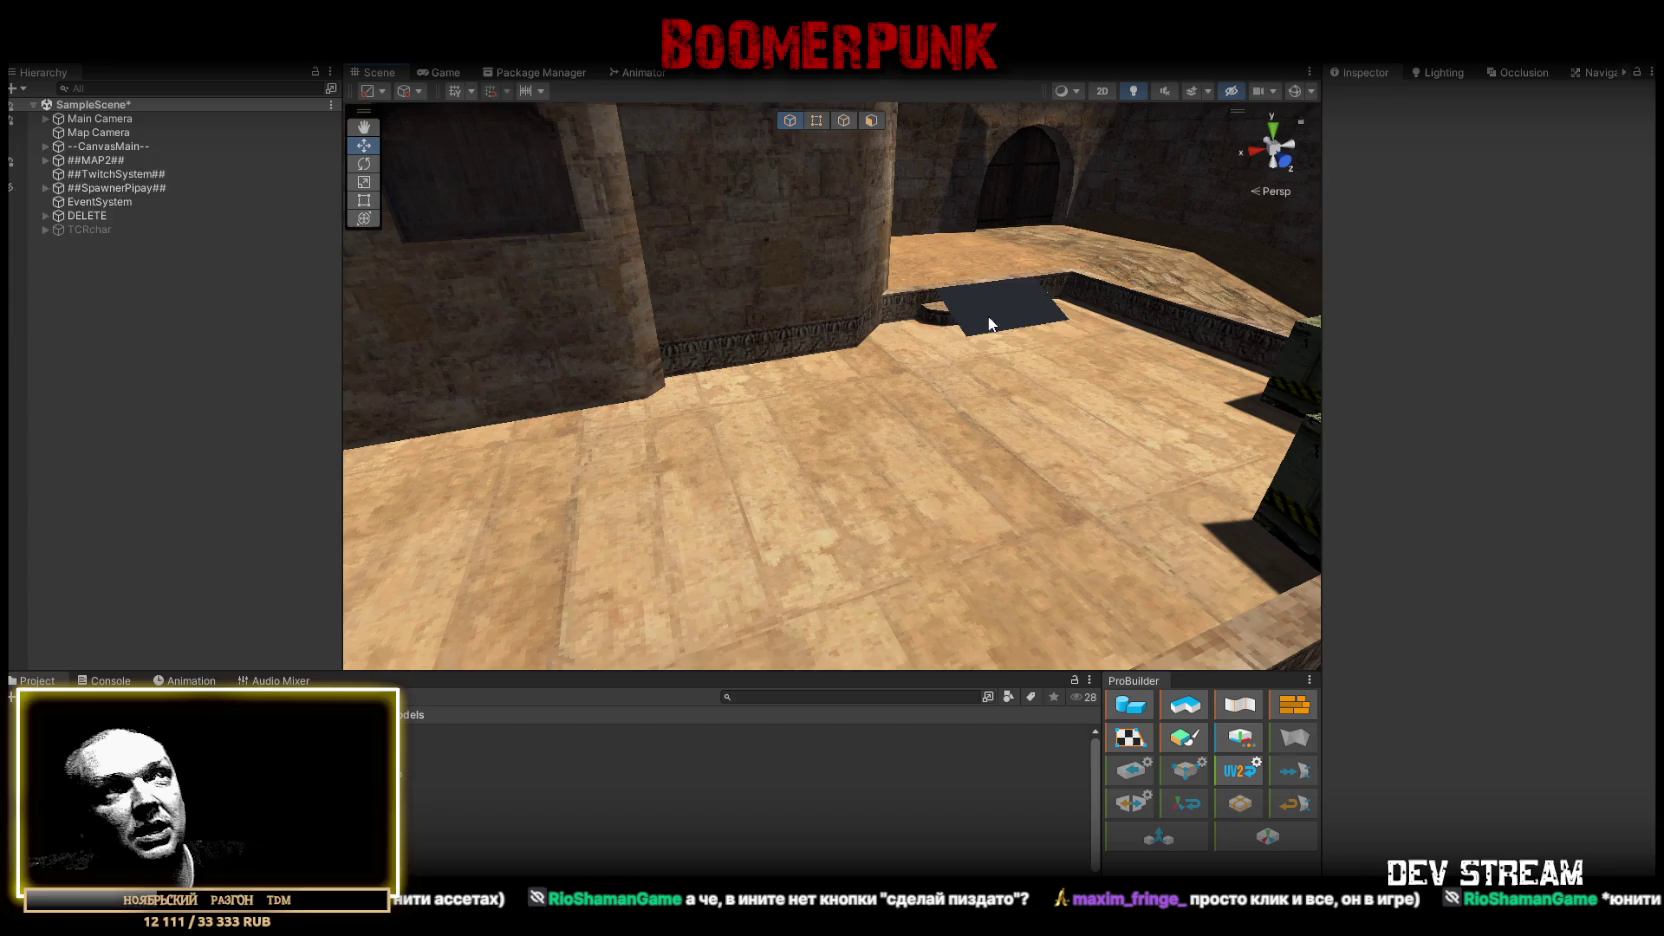
- Widen the dark stair quad, Quad (6), to an X scale of 10
click(988, 323)
key(f)
drag(996, 404, 935, 410)
key(r)
drag(779, 410, 688, 416)
mouse_move(810, 400)
mouse_down()
mouse_move(1056, 352)
mouse_move(940, 350)
mouse_move(976, 335)
mouse_up()
key(w)
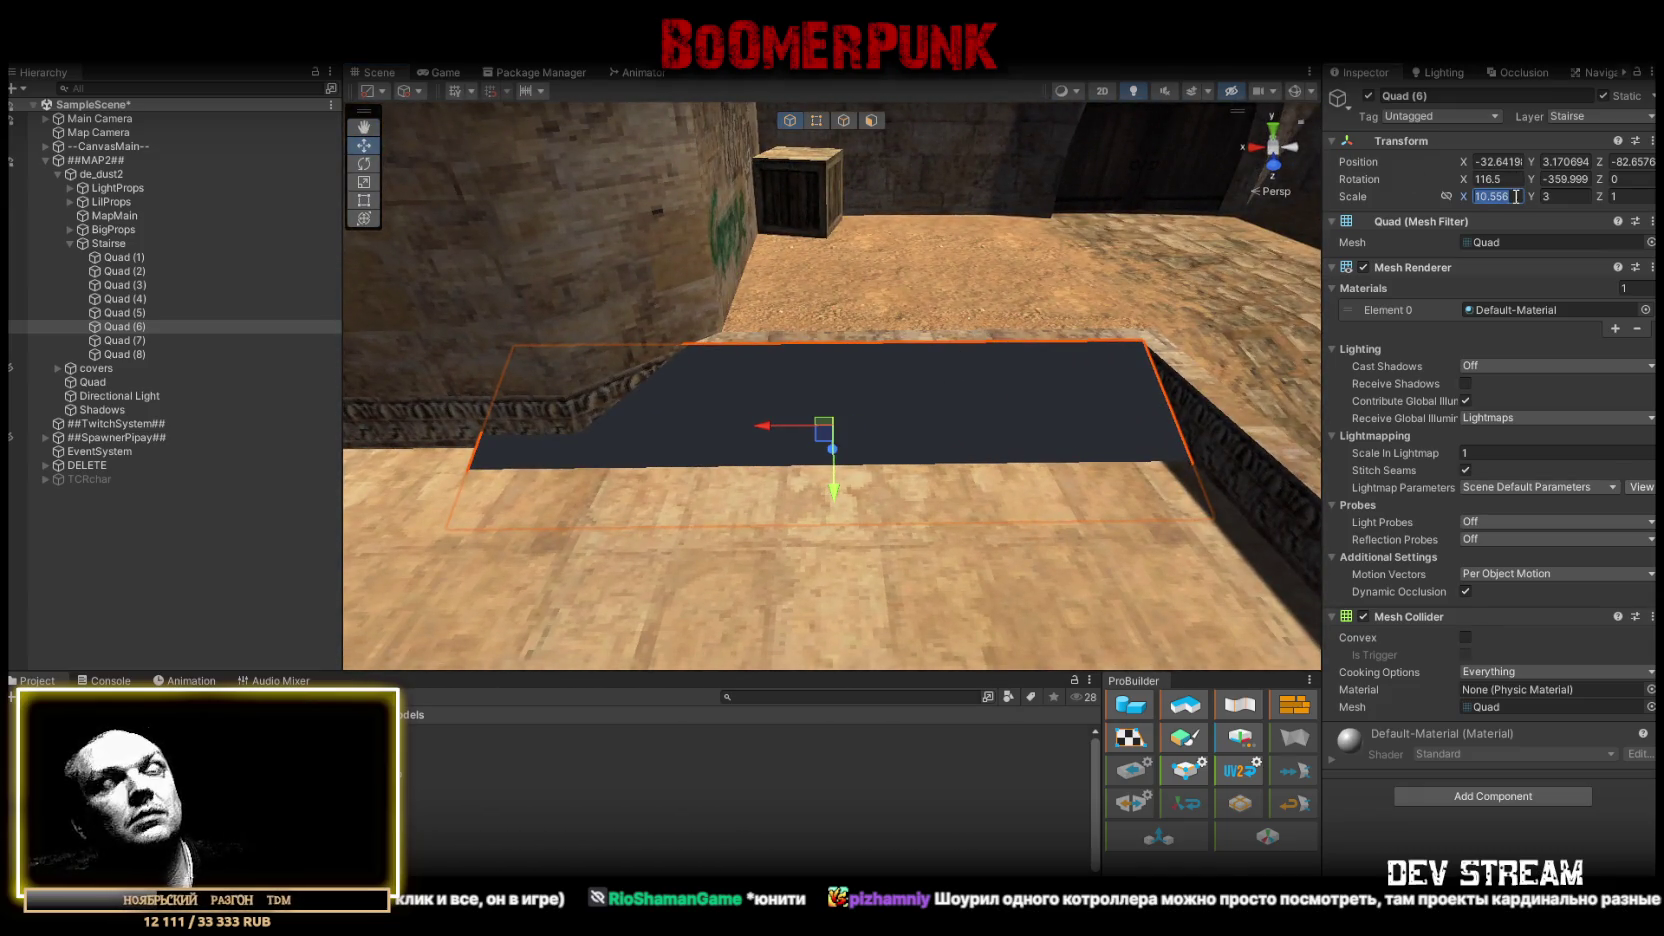
text(10)
key(Return)
mouse_move(1060, 330)
mouse_down()
mouse_move(1108, 313)
mouse_move(1022, 354)
mouse_up()
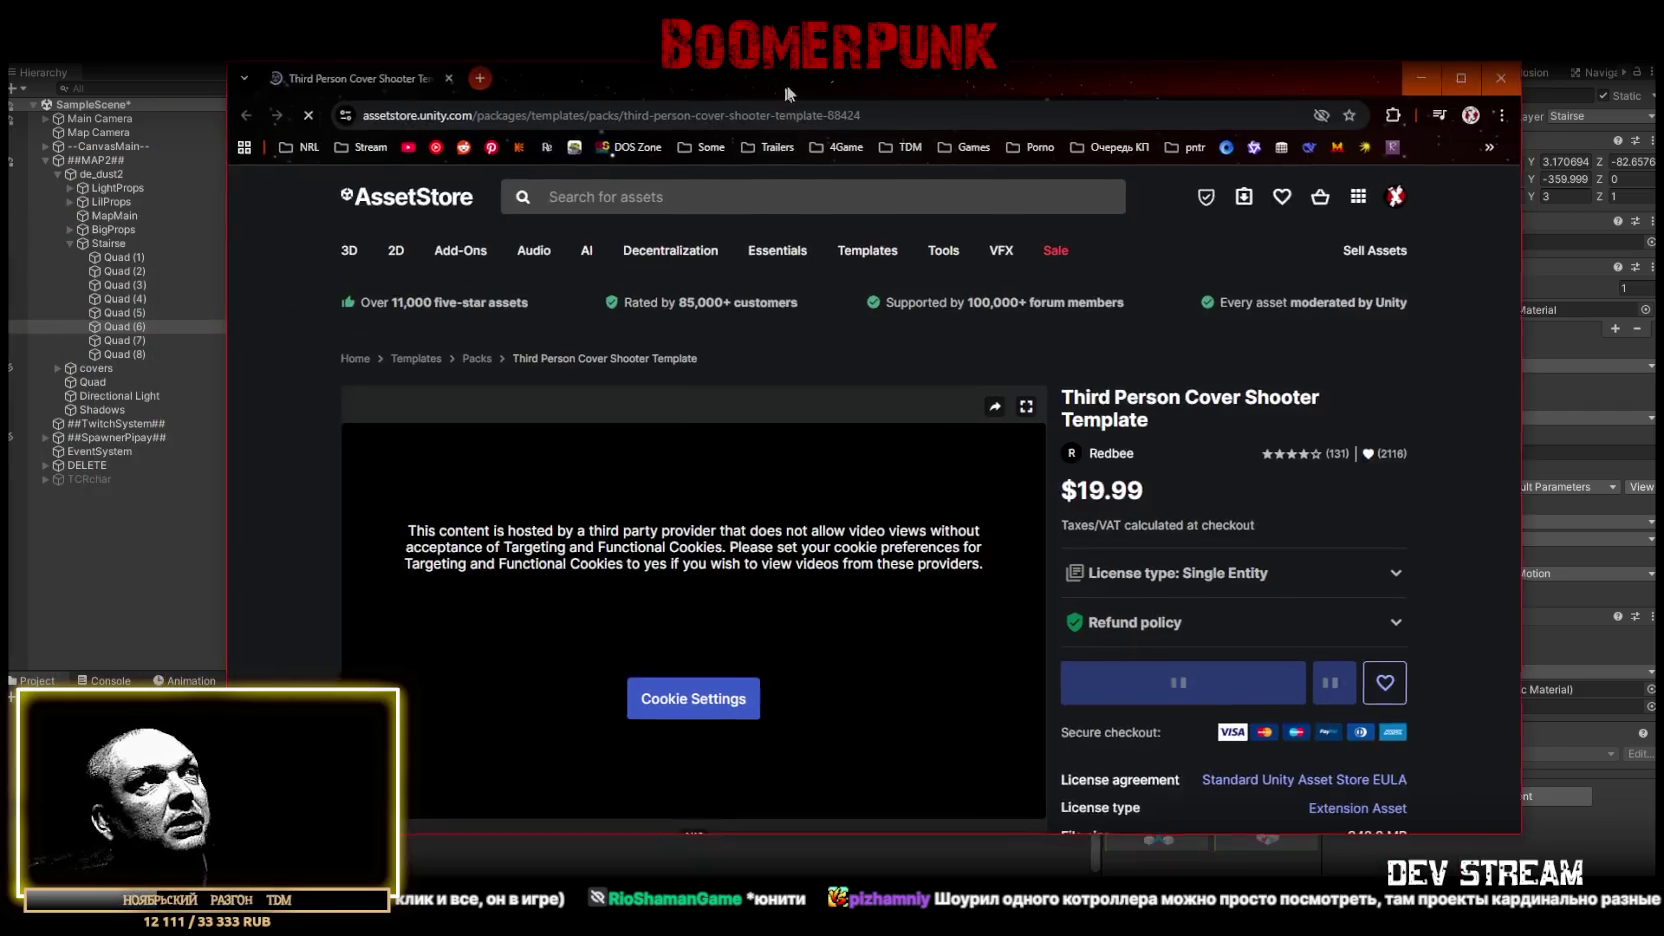
- Search the Asset Store for 'unity'
drag(785, 92, 803, 87)
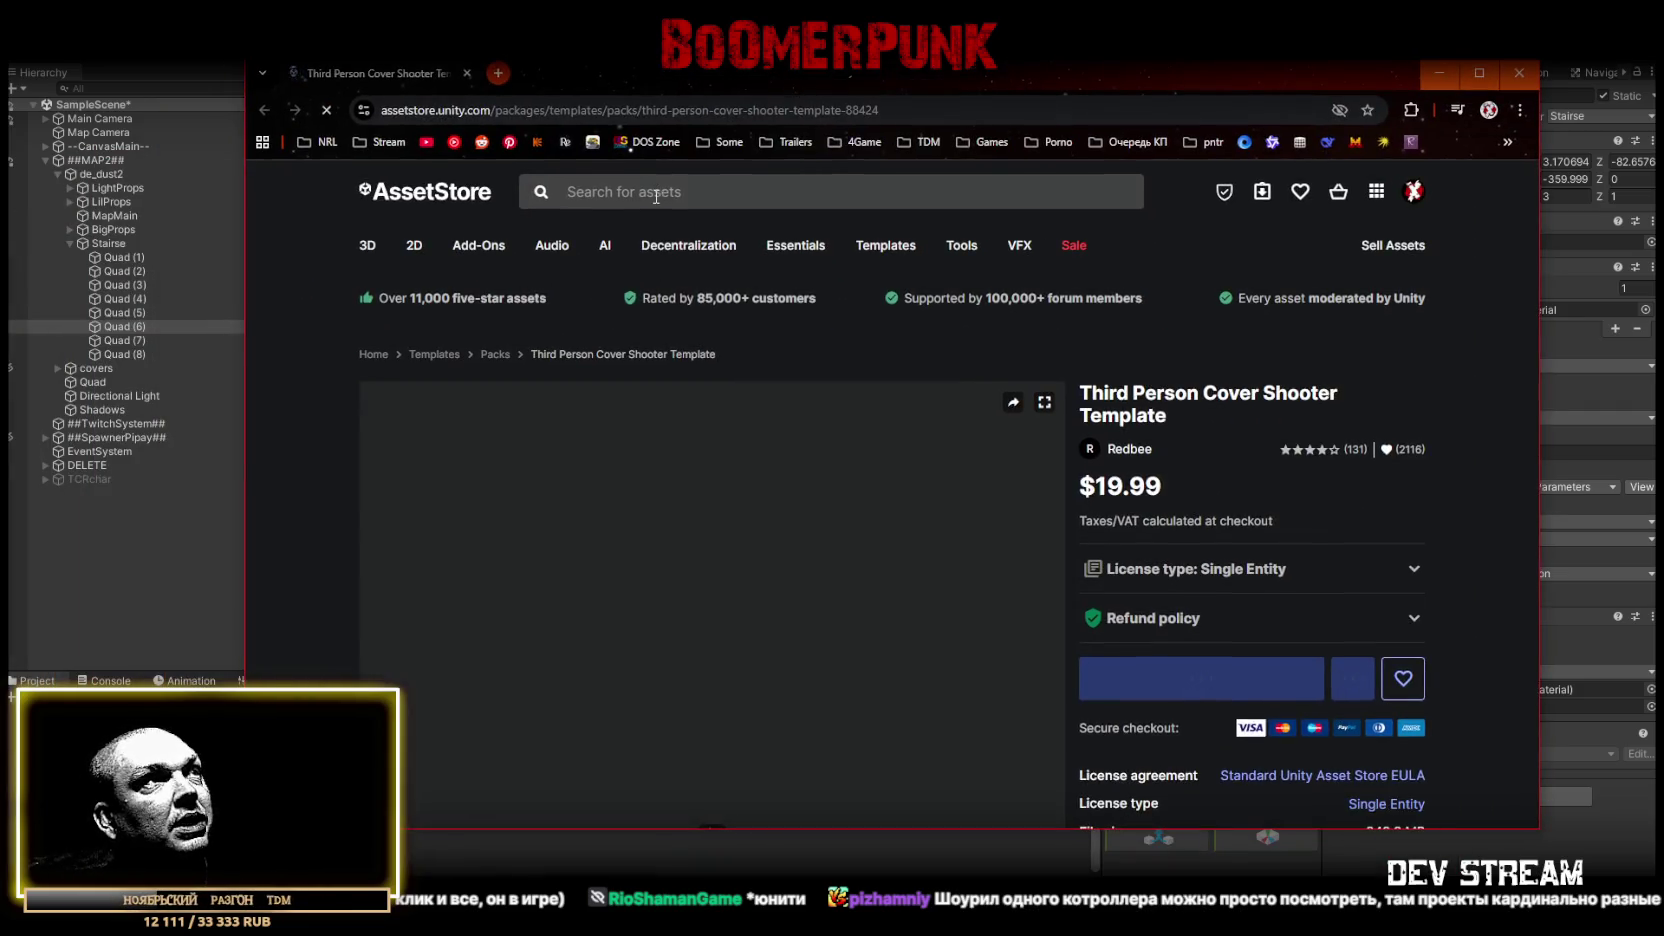
click(674, 190)
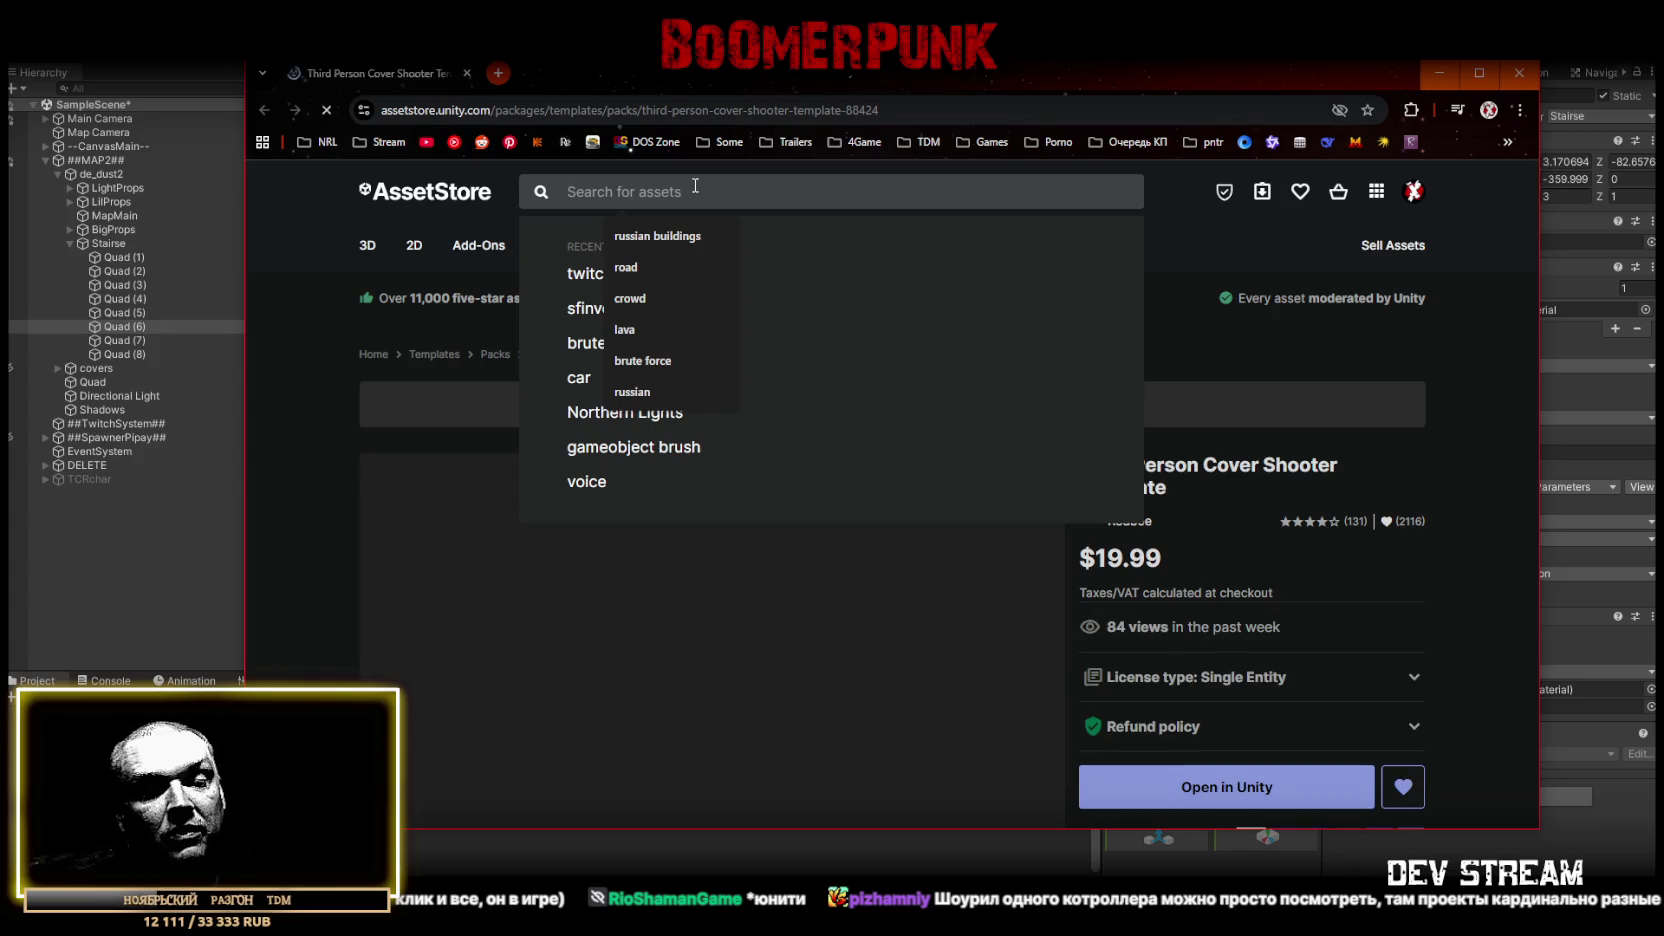
text(unity)
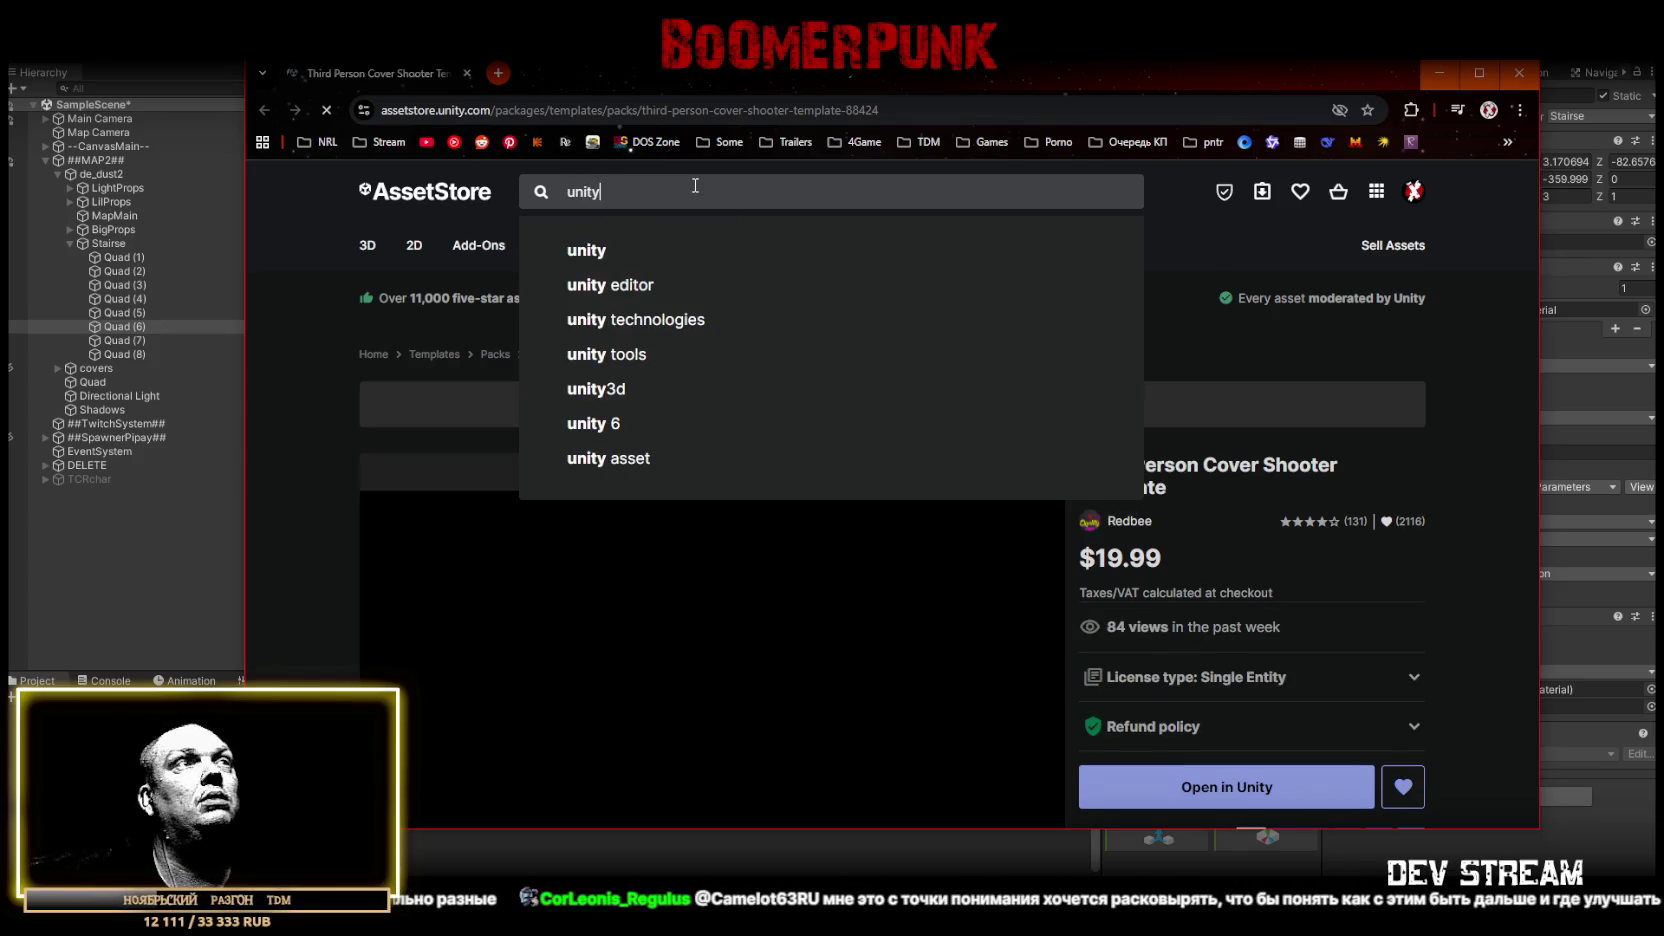
key(Return)
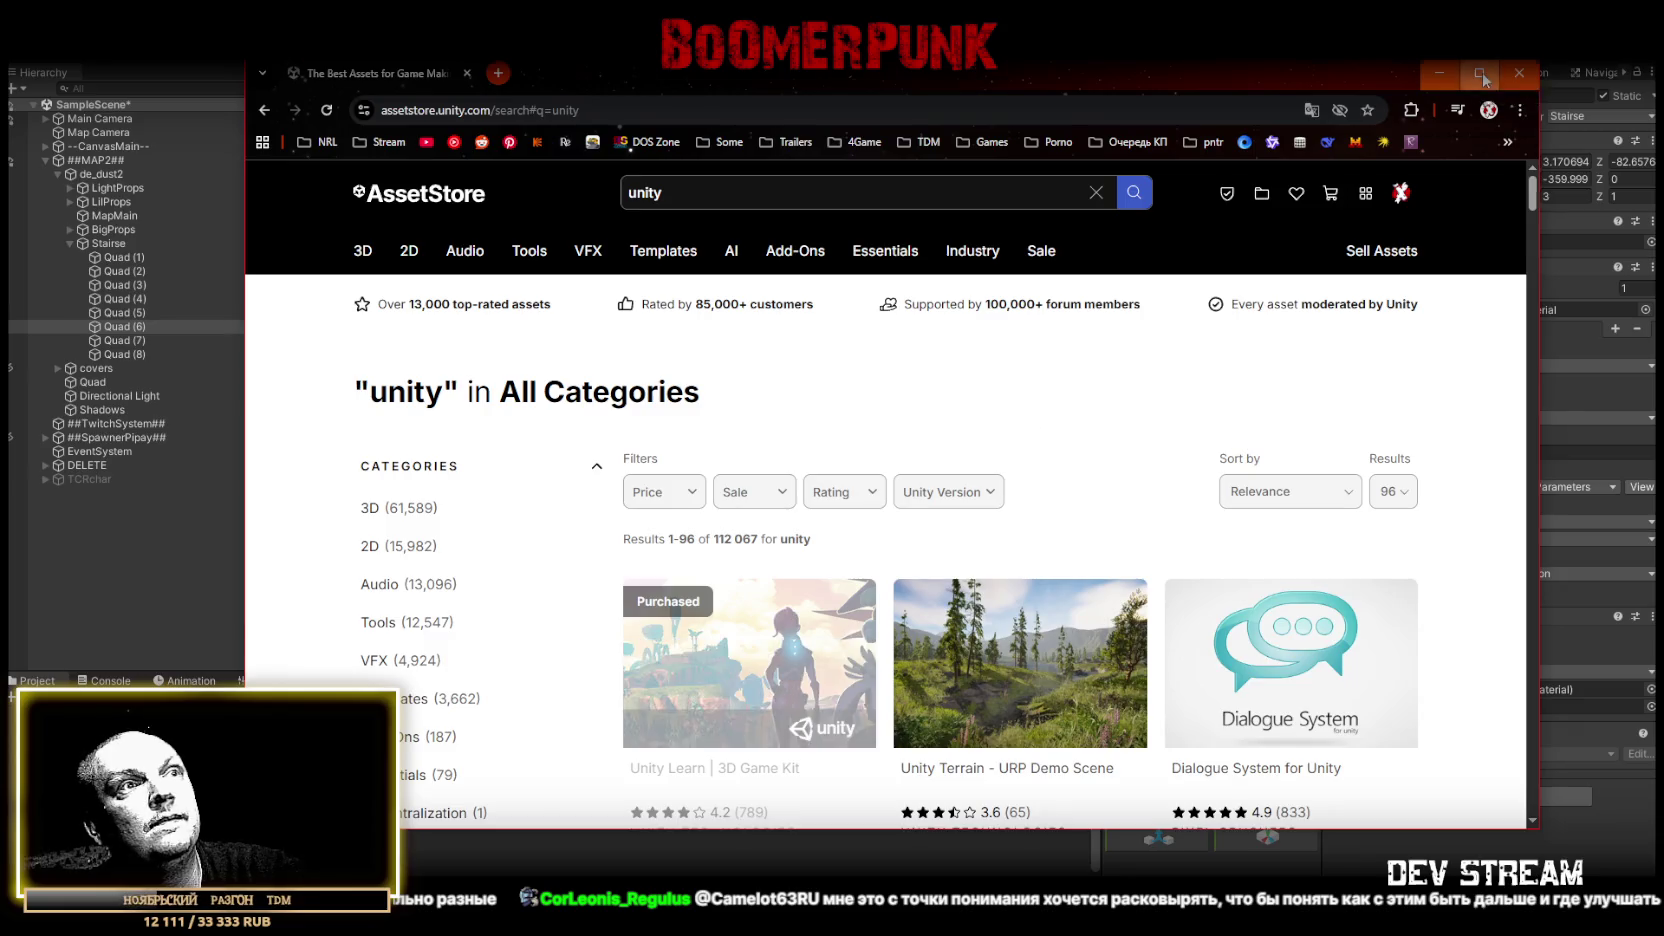
- Open the free Unity Learn | 3D Game Kit page and play its preview video fullscreen
click(1480, 73)
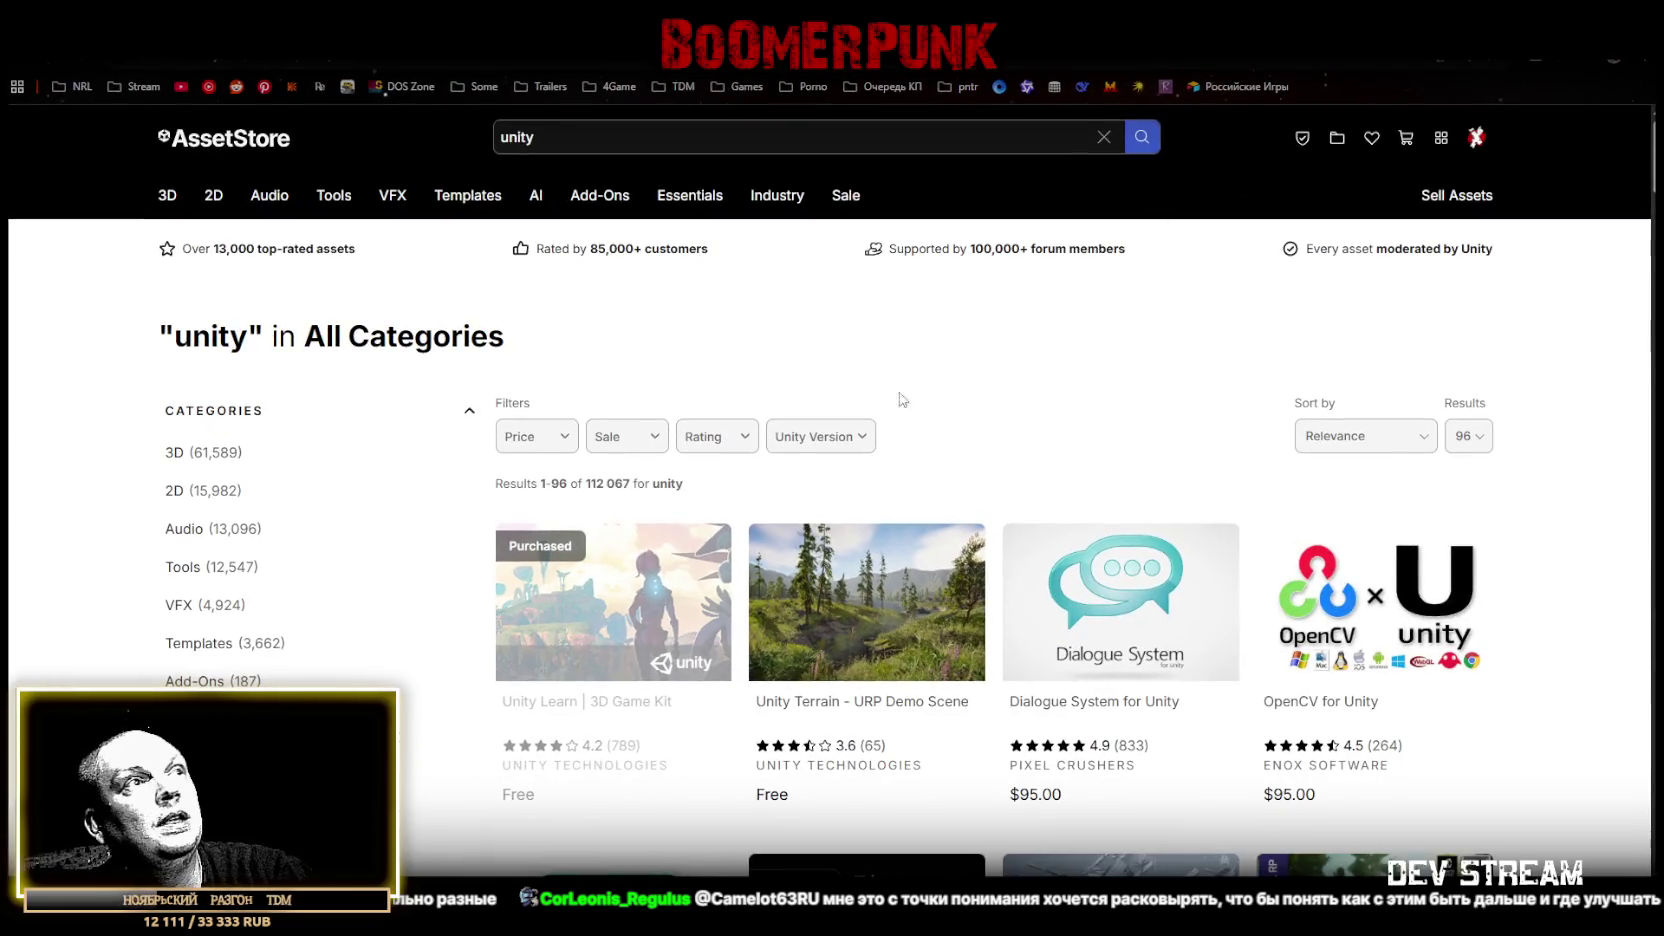
click(528, 802)
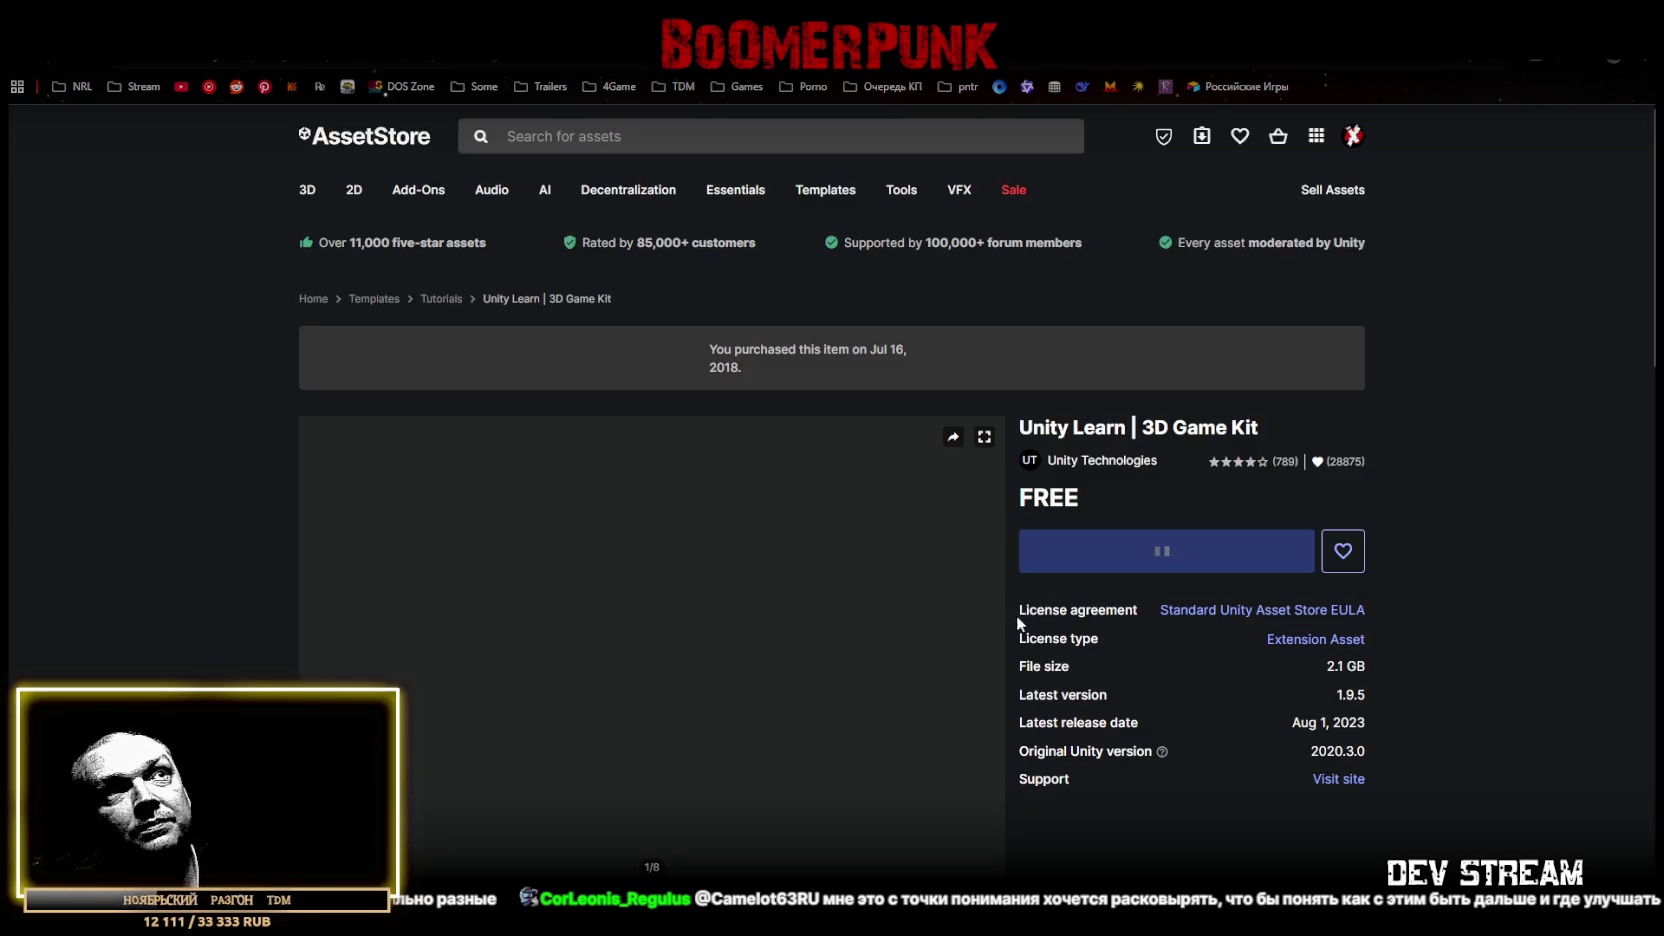
scroll(508, 719, down, 2)
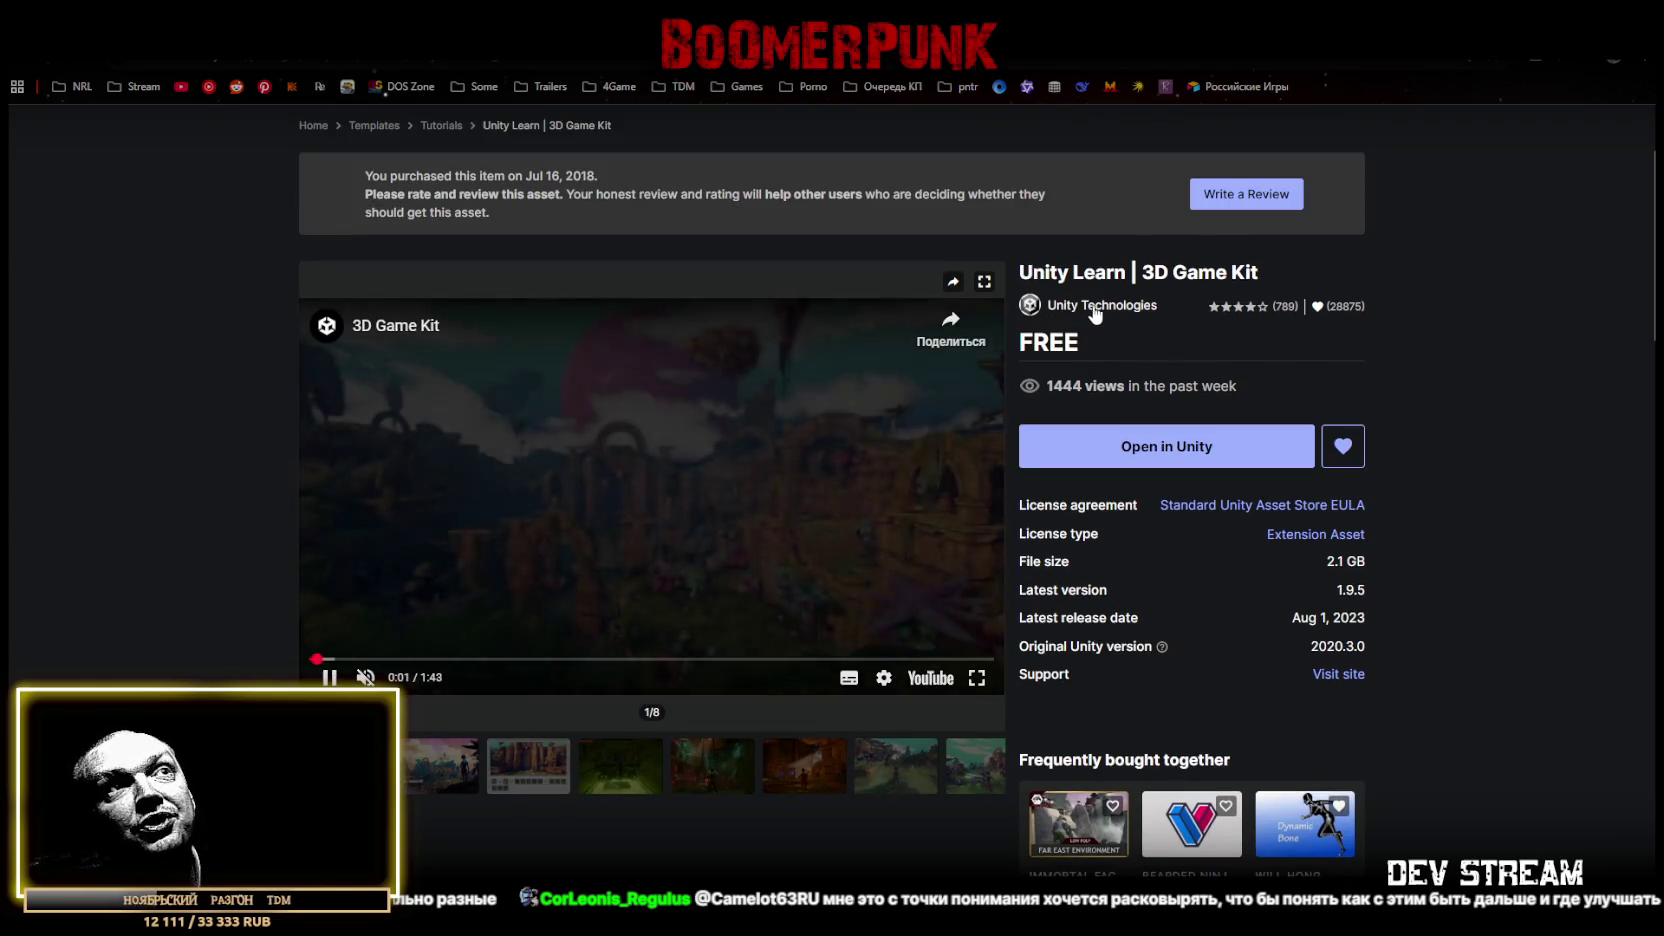
click(977, 678)
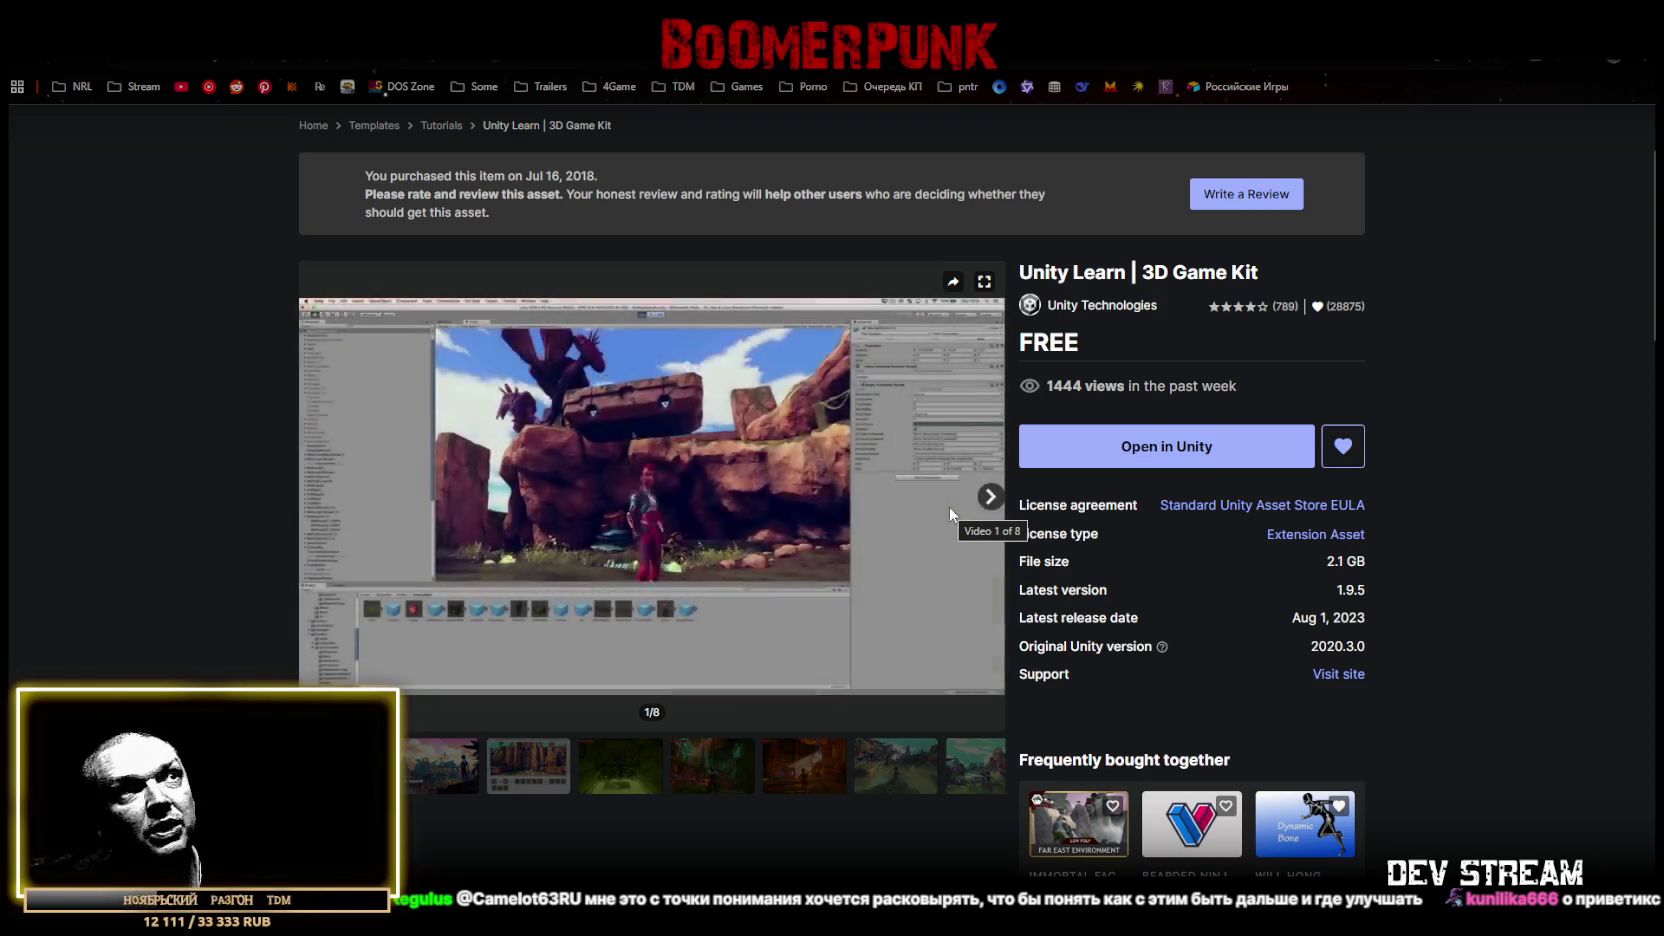
- Watch the 3D Game Kit preview video, then return to the Unity editor
mouse_move(702, 308)
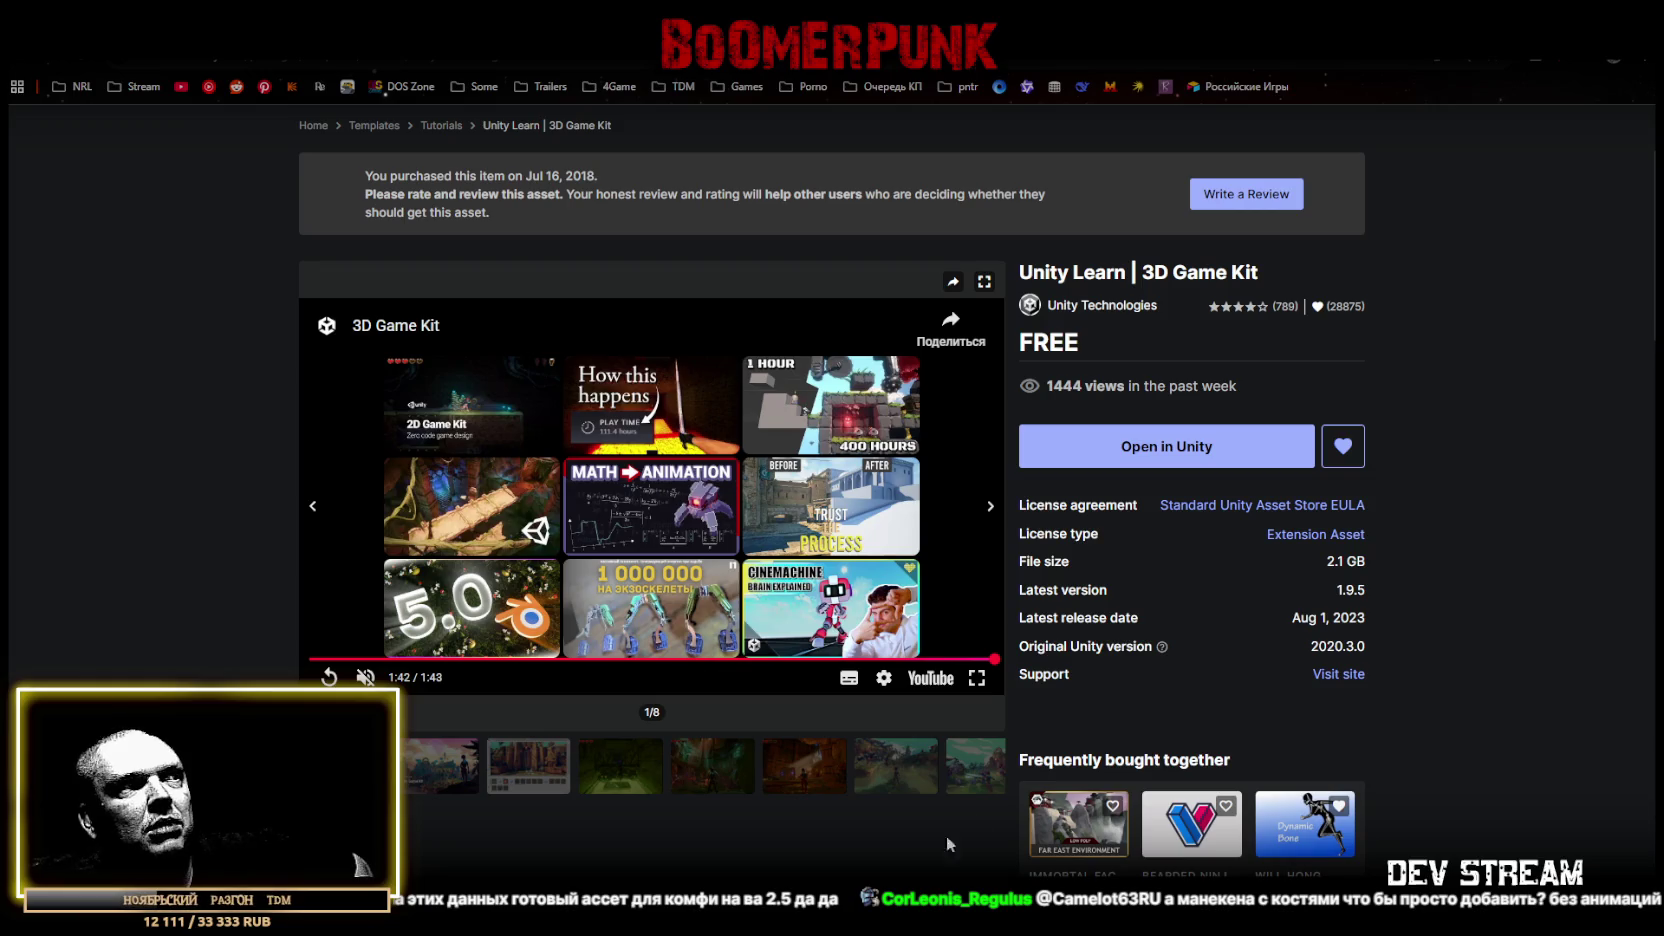
key(alt+Tab)
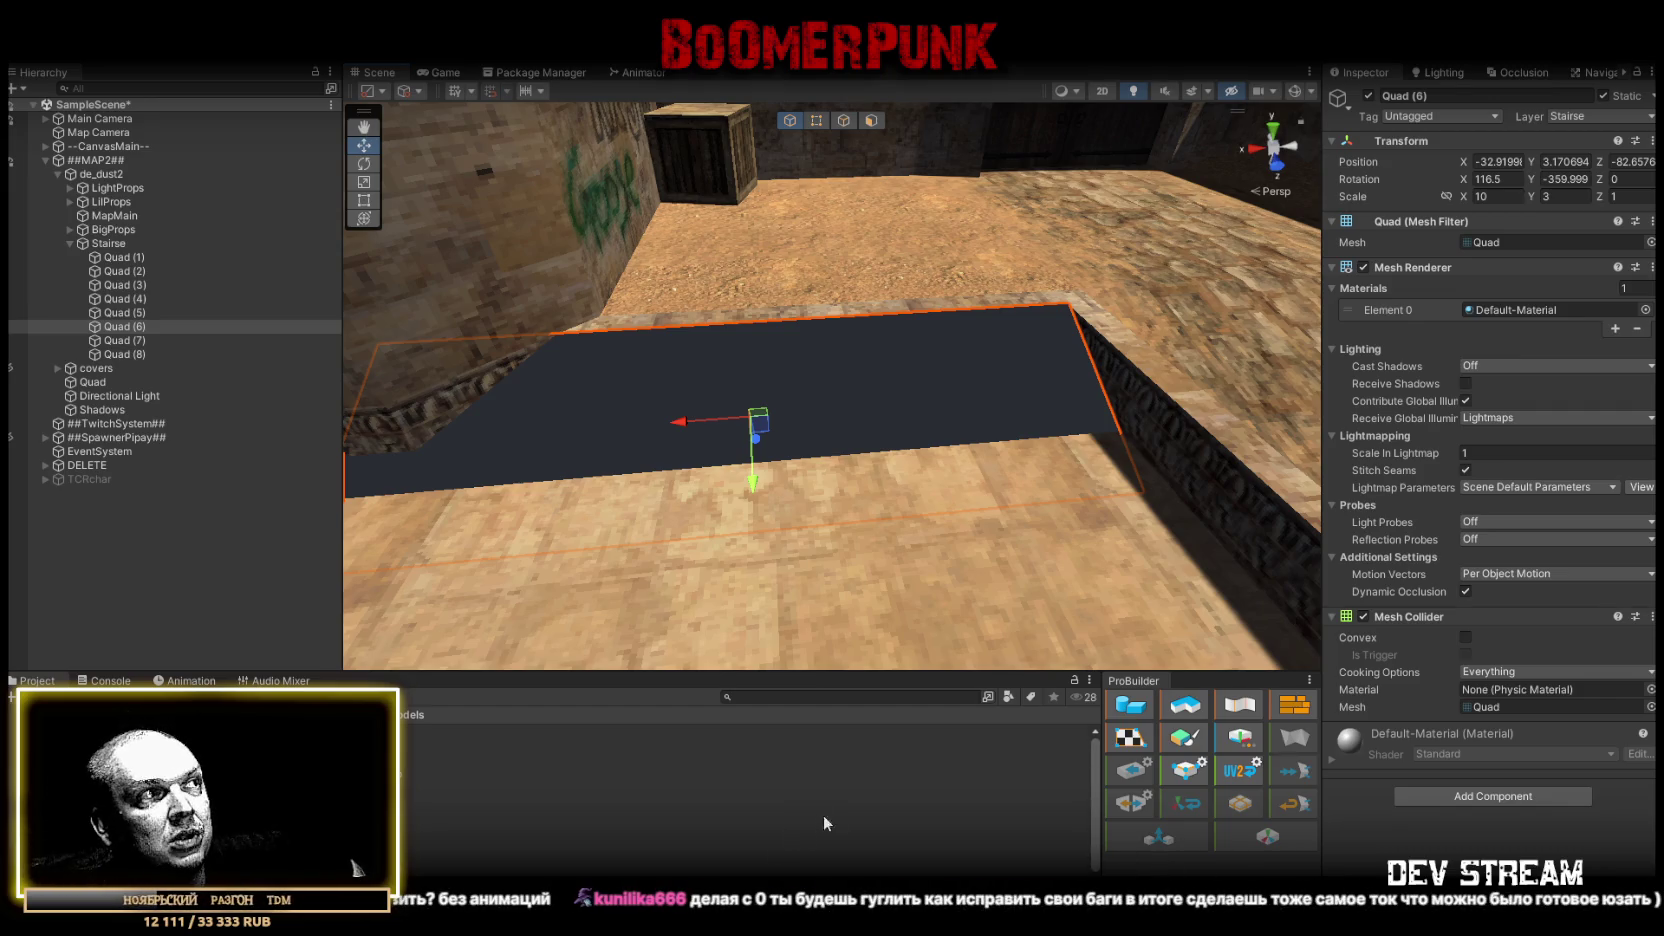
- Open the Models folder in the Project window, then bring the Mixamo browser forward
click(355, 865)
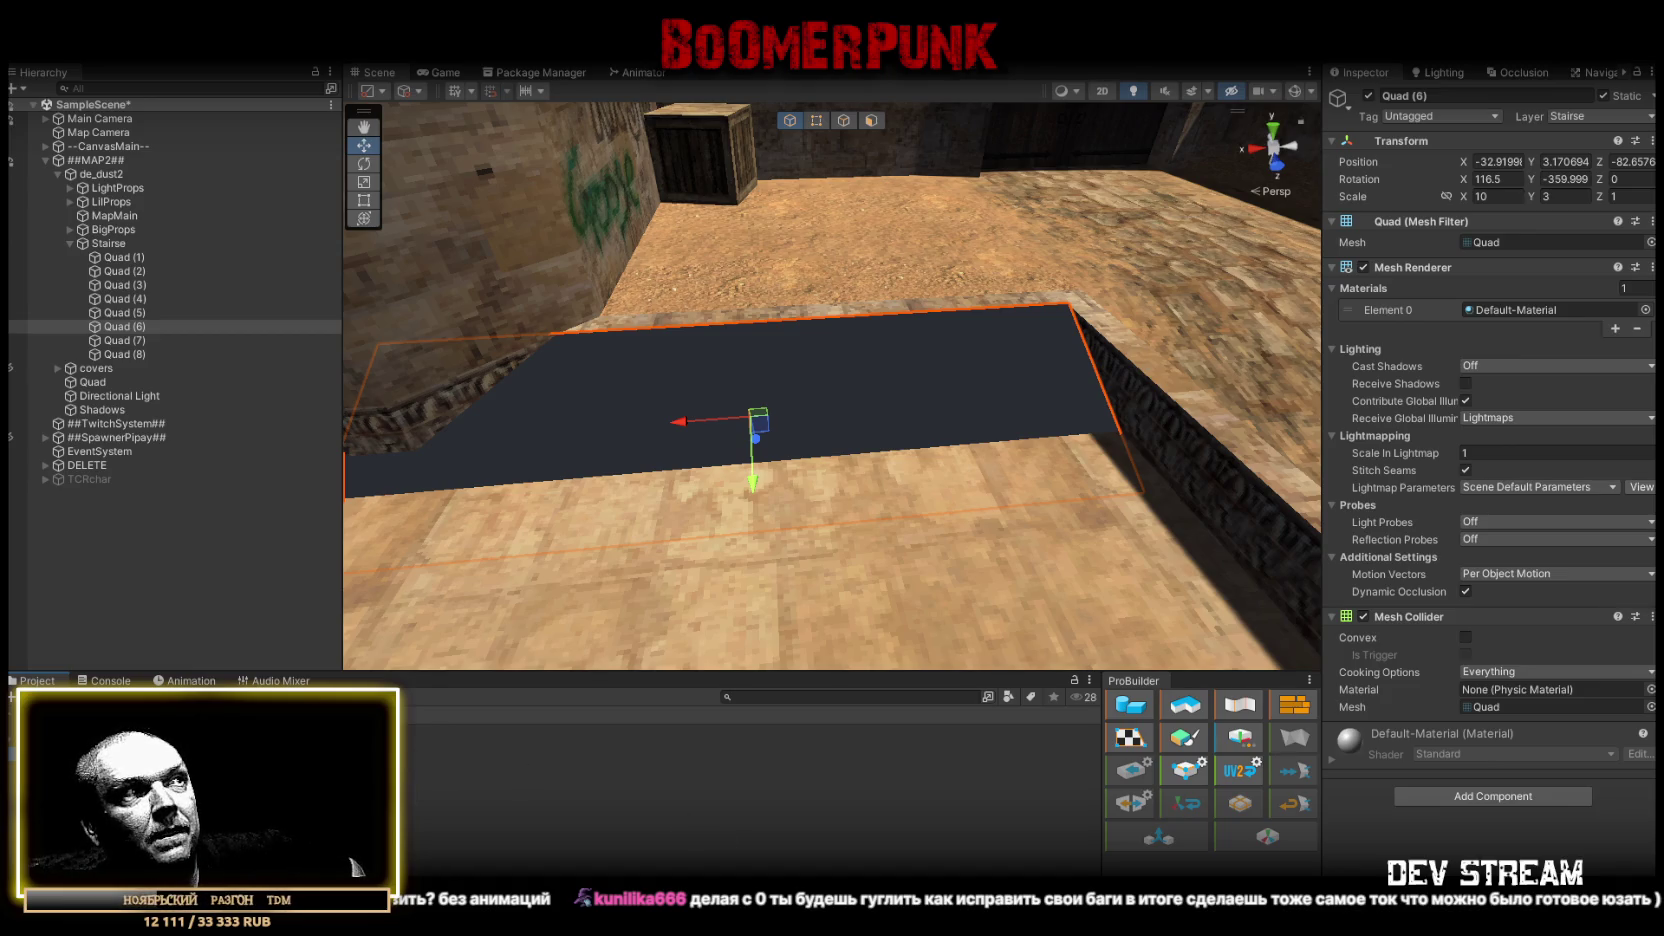
double_click(462, 766)
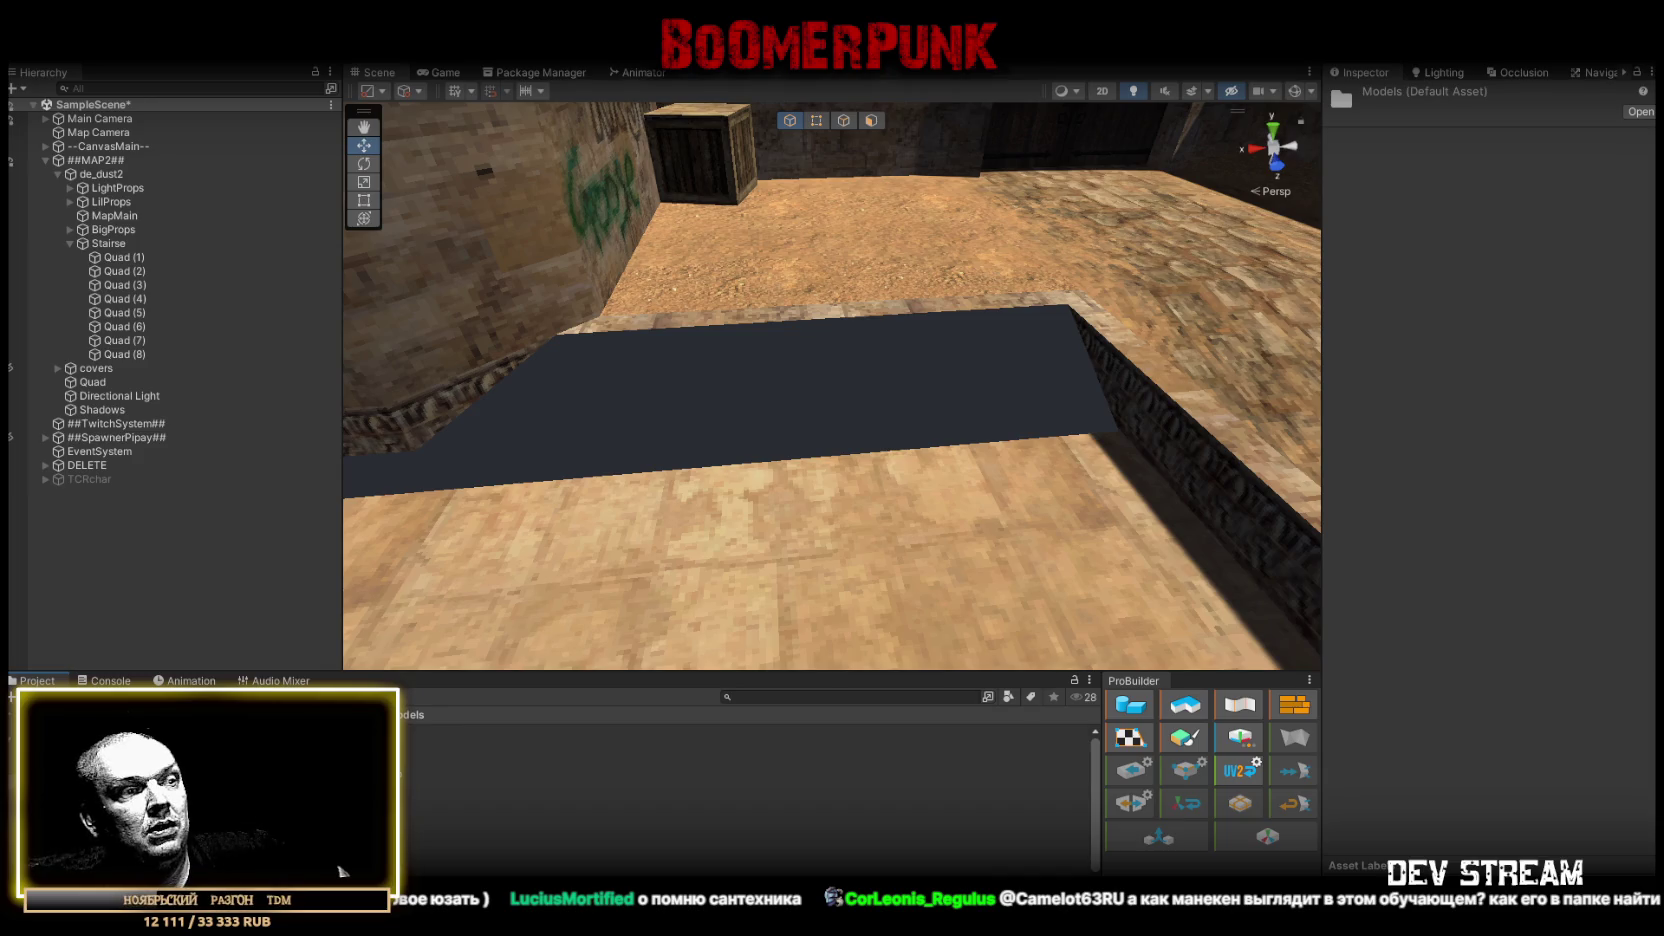
key(alt+Tab)
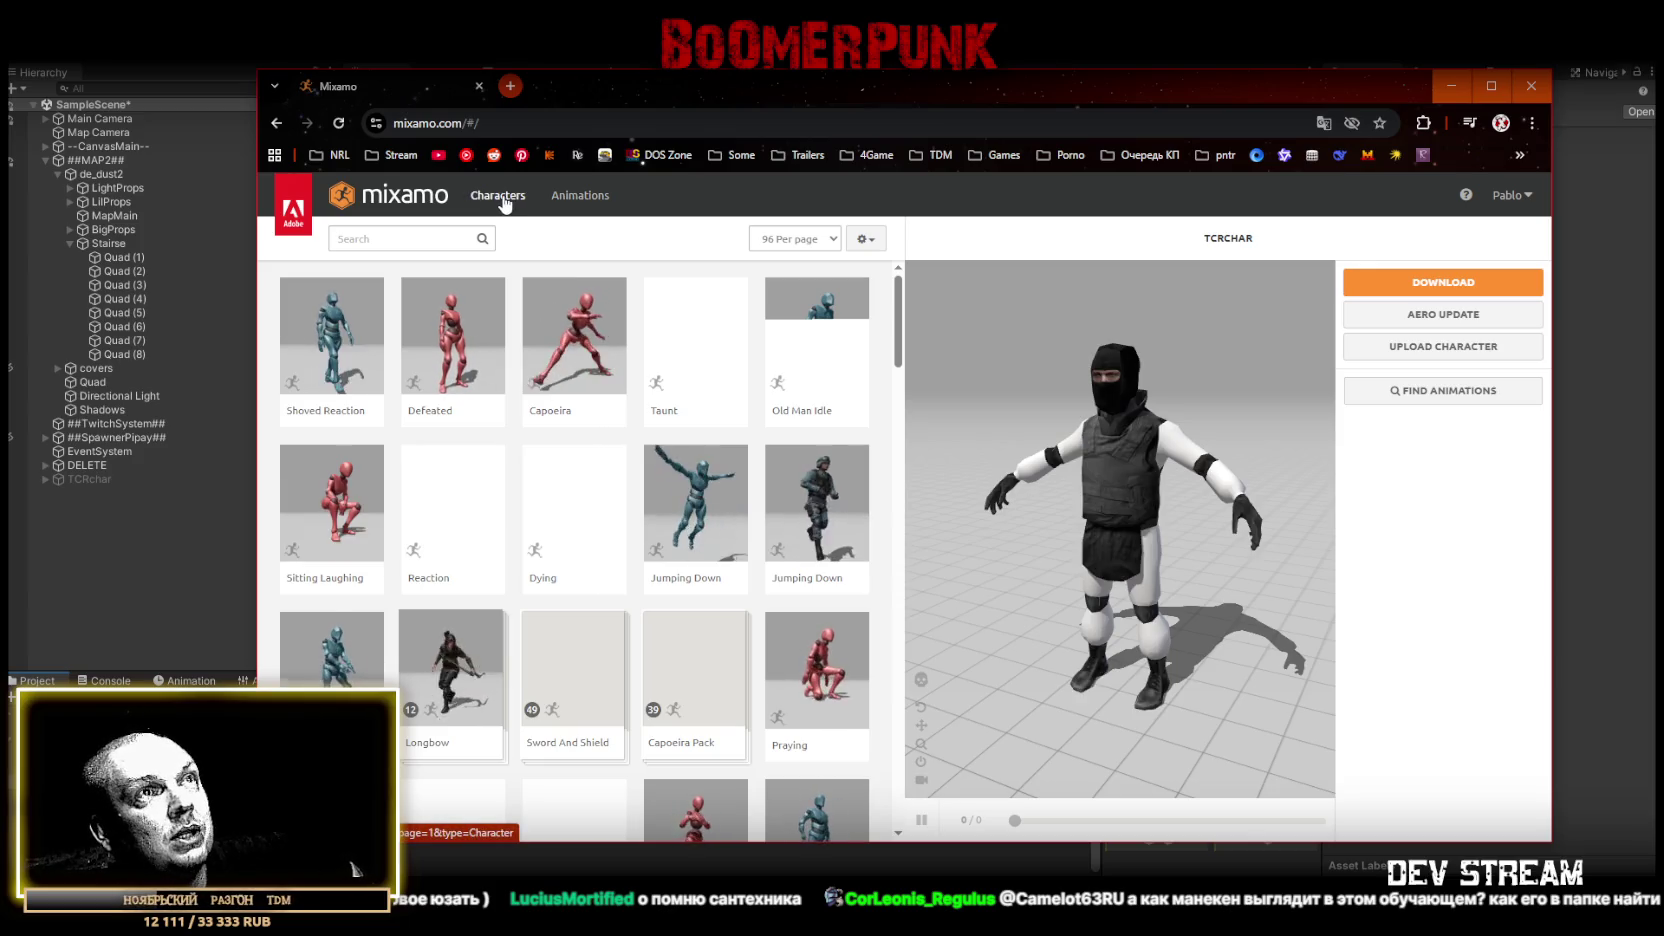
- Search Mixamo characters for 'bot', preview Y Bot, then return to Unity
click(507, 203)
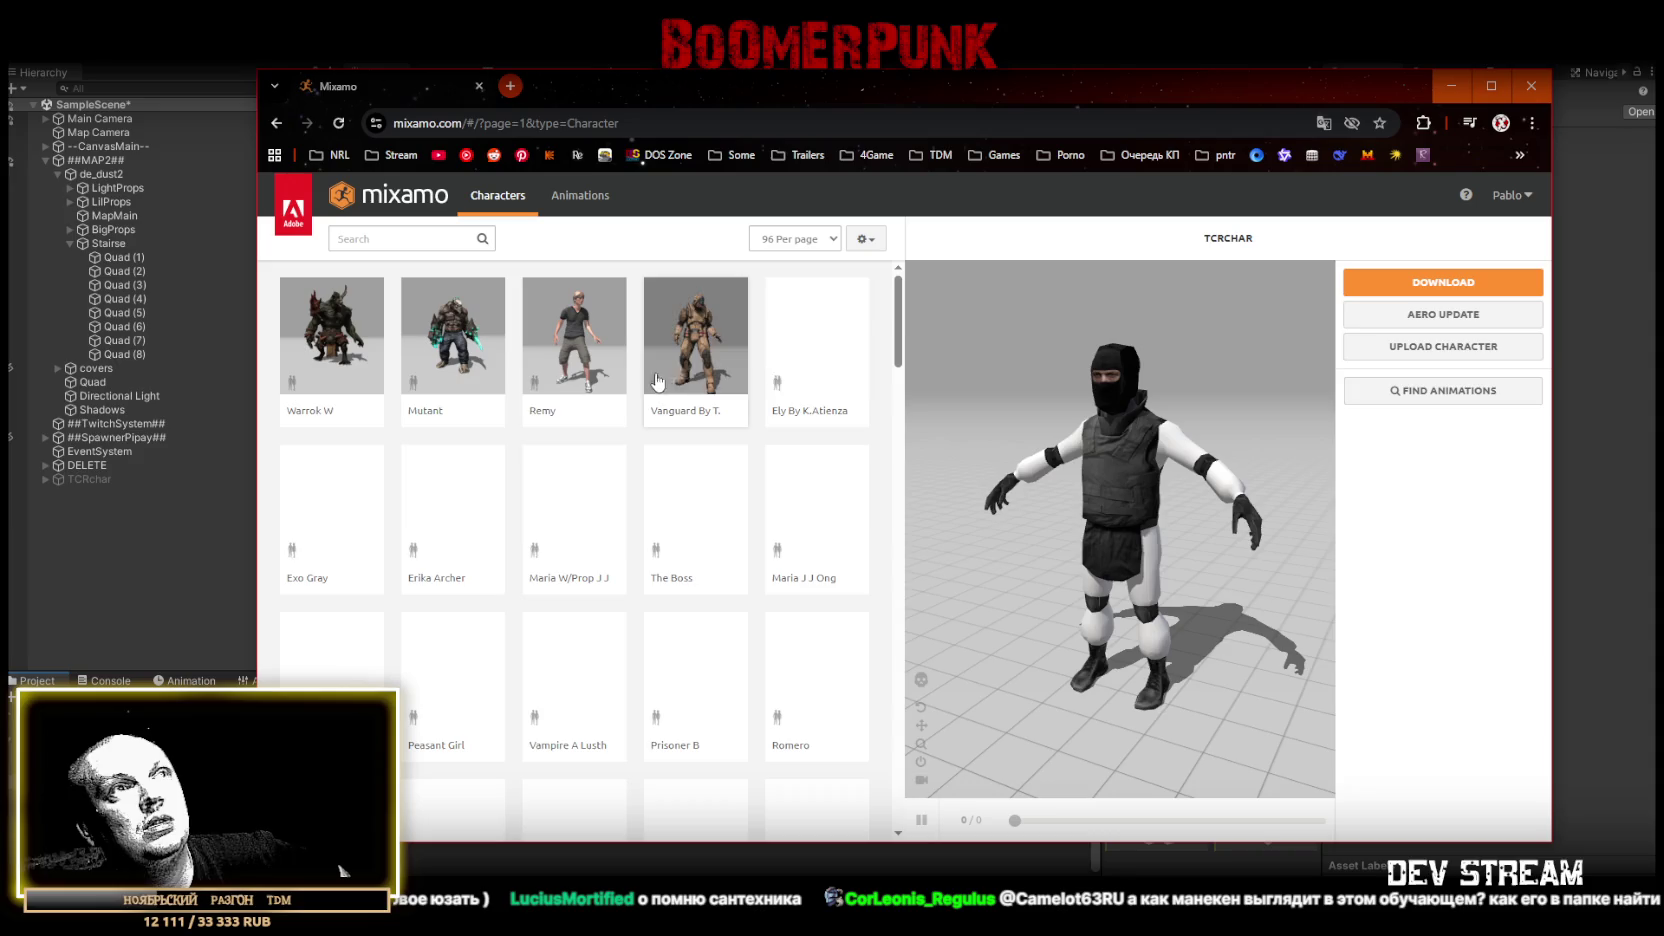
scroll(596, 417, down, 1)
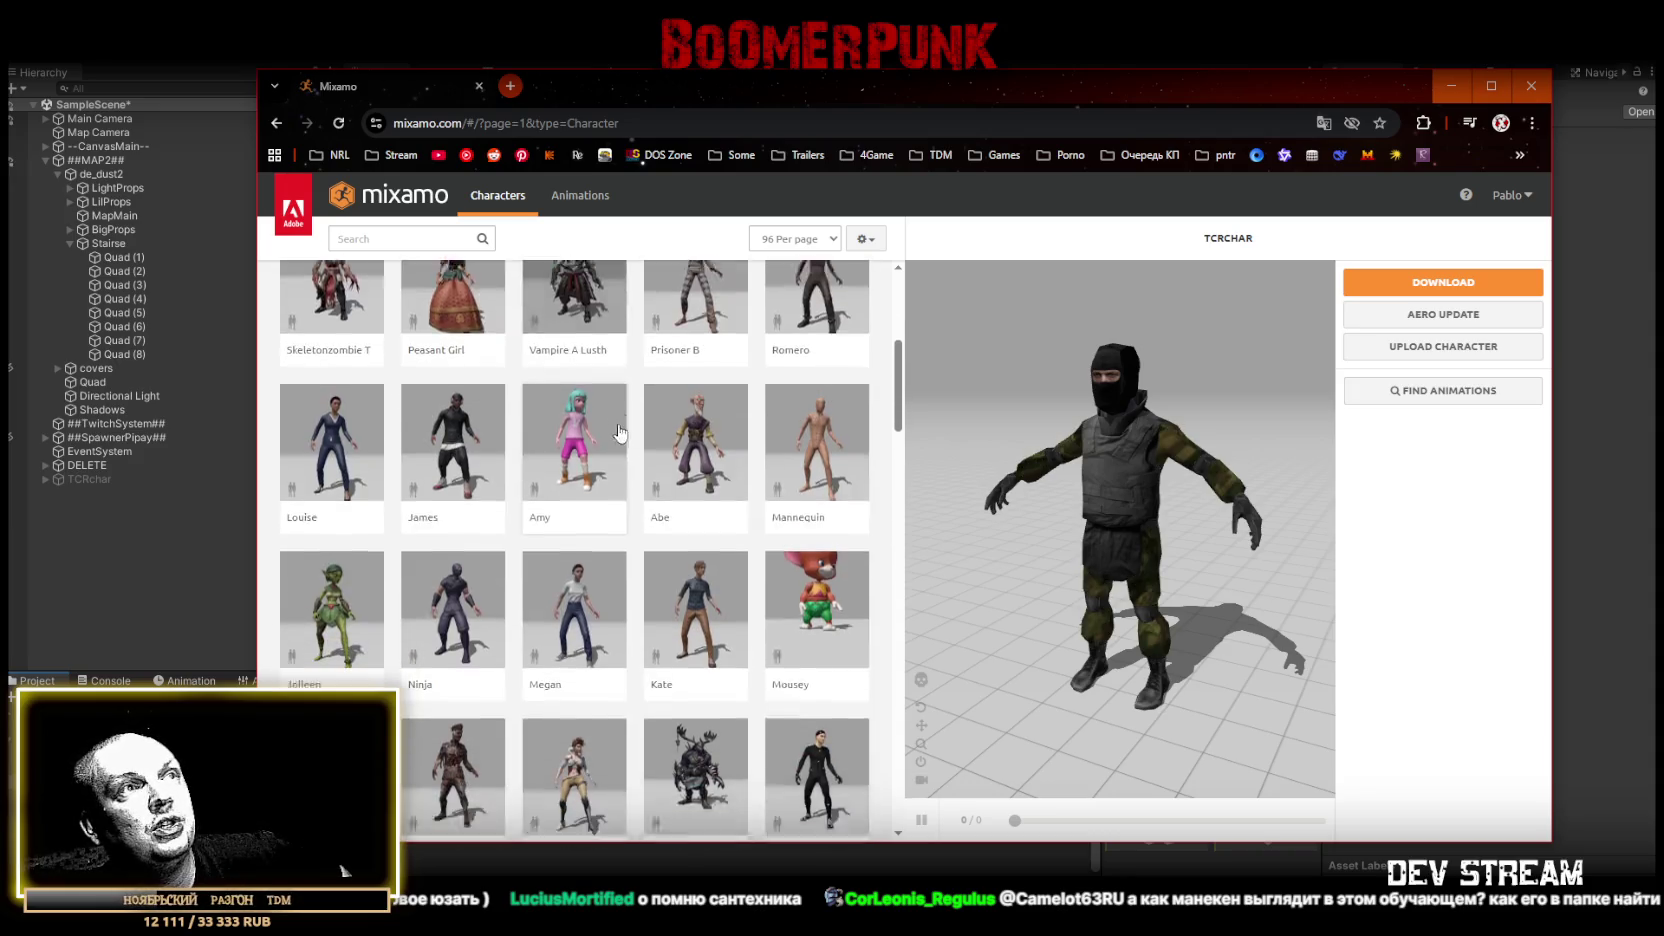
scroll(640, 440, up, 1)
click(414, 242)
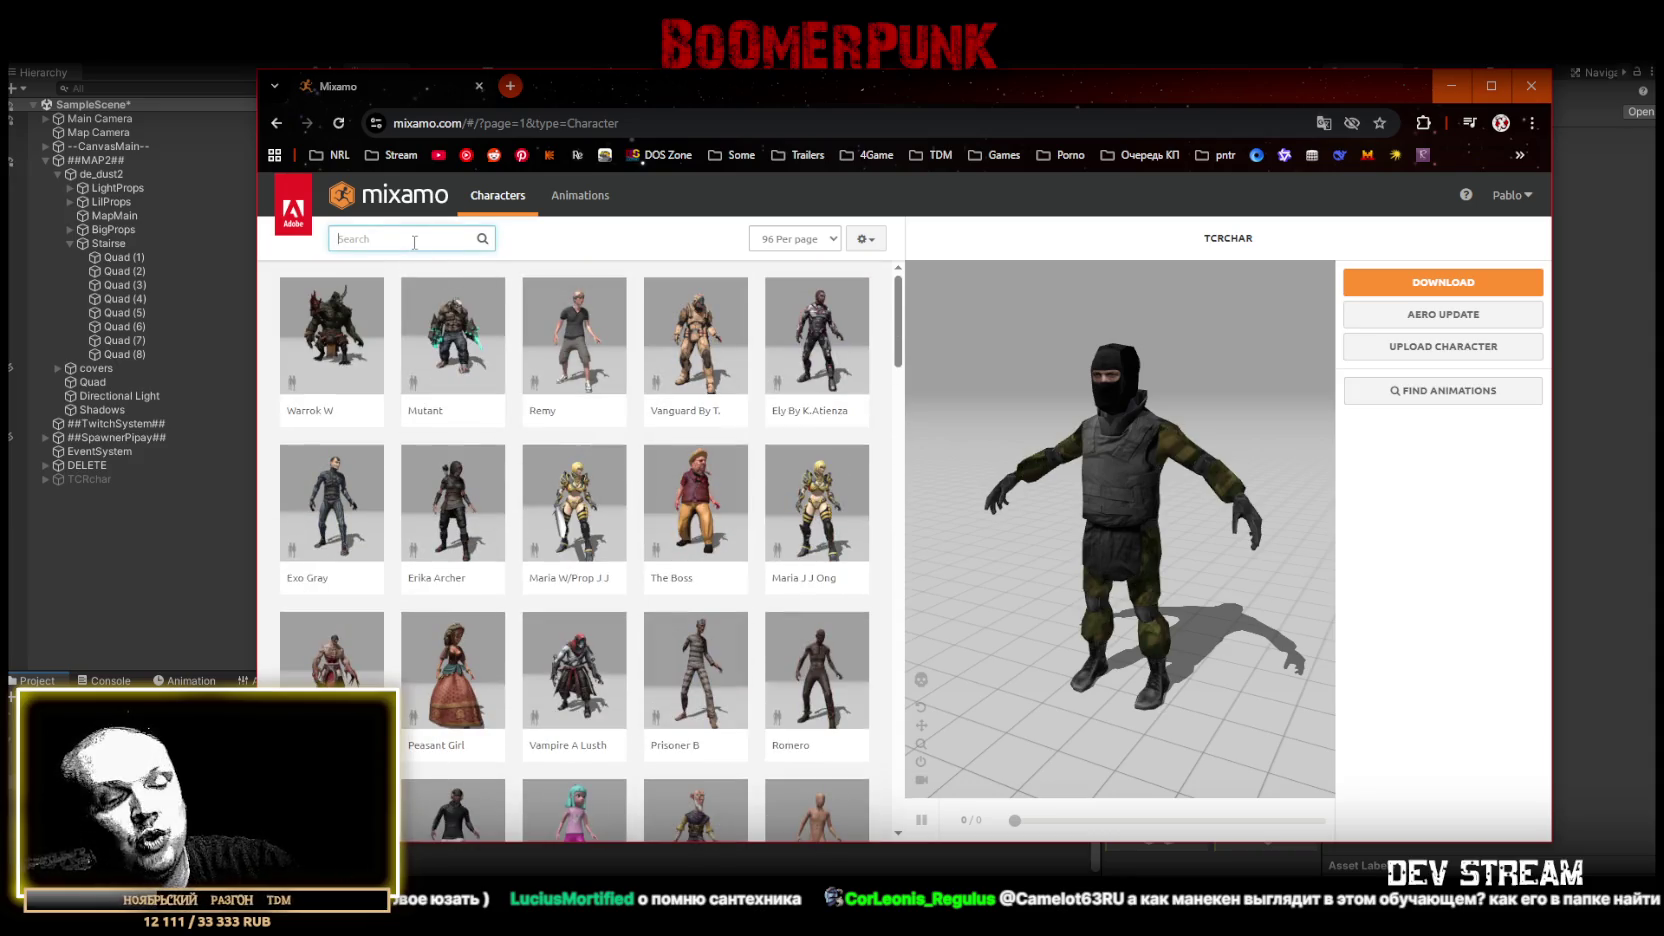
text(bot)
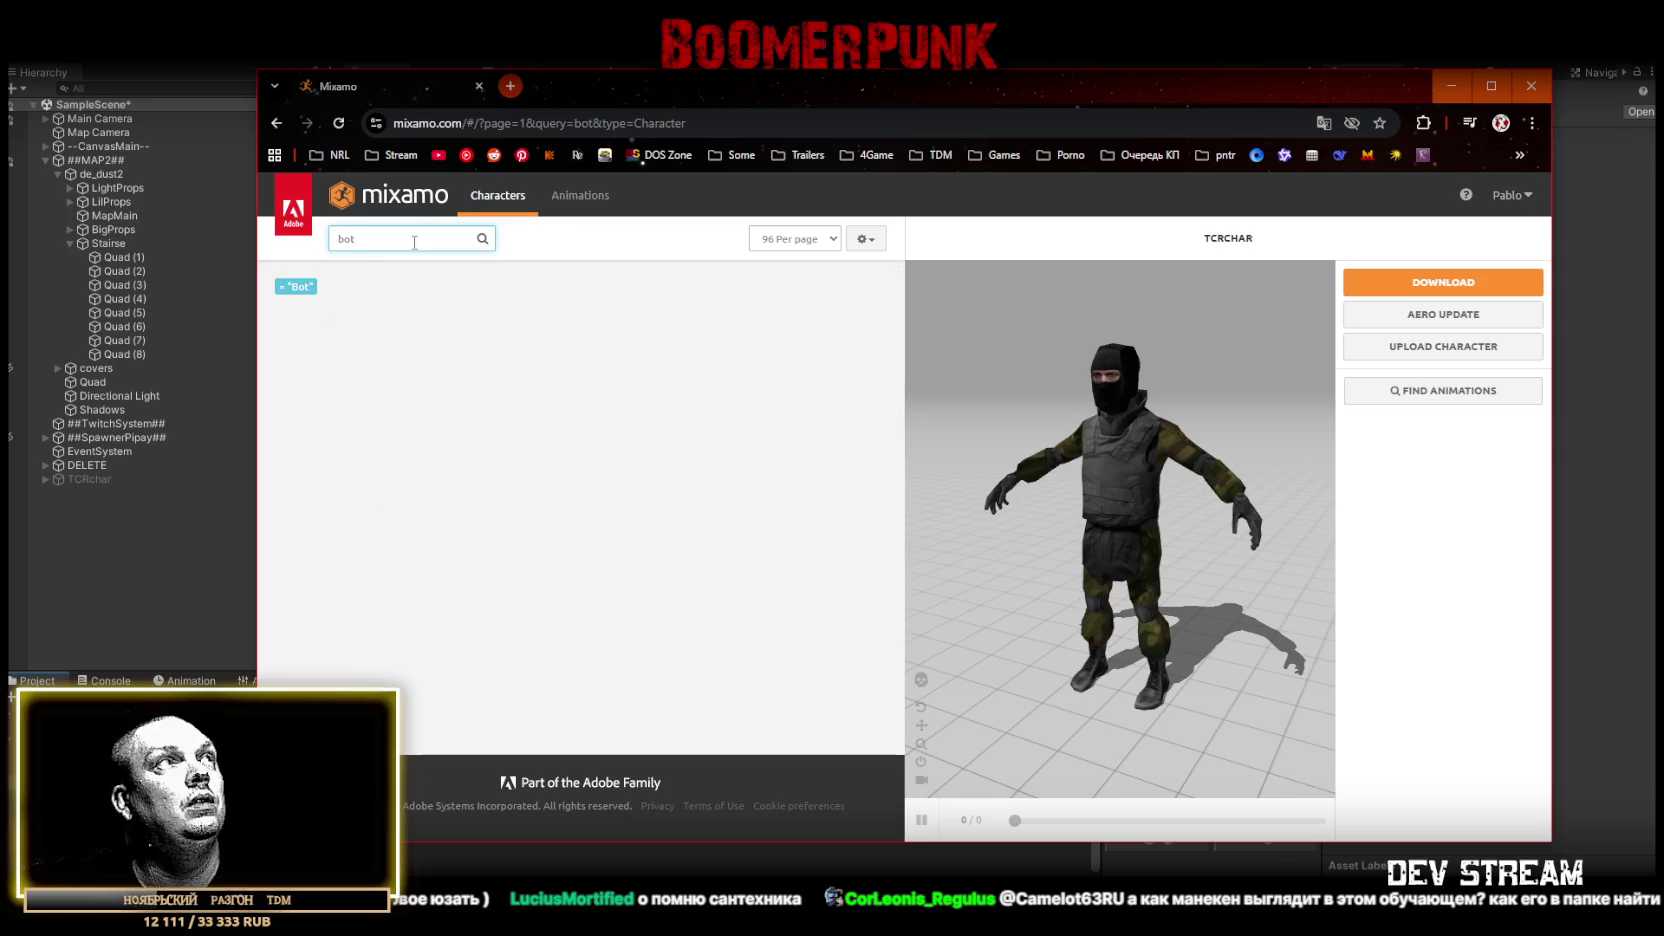
click(466, 422)
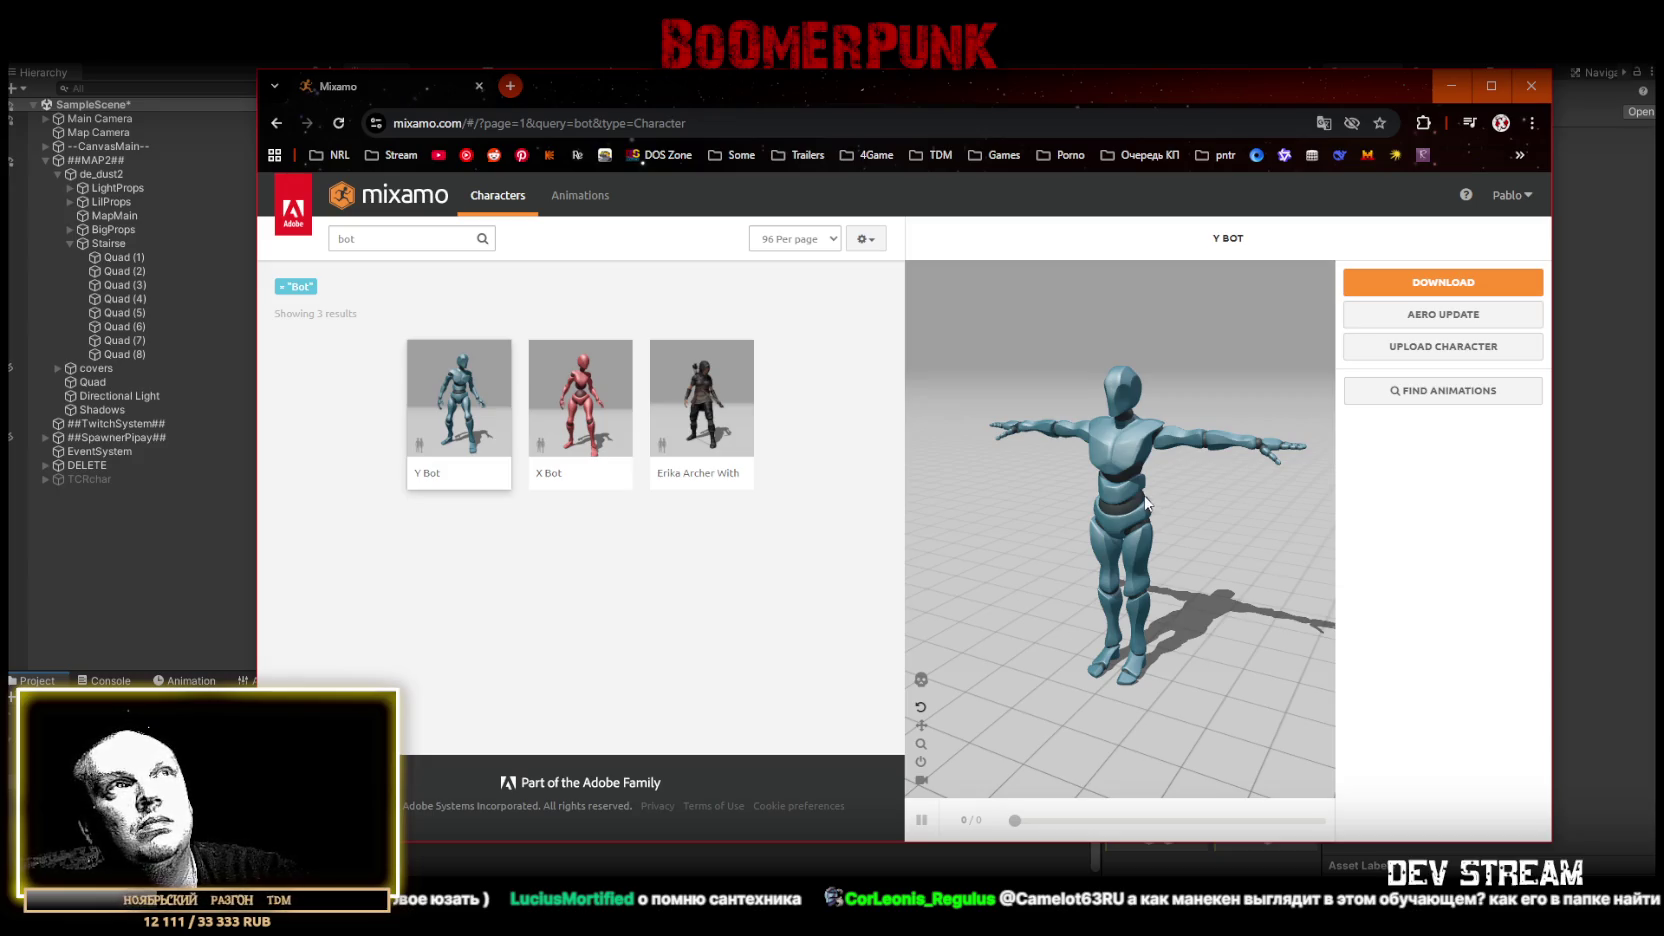
key(alt+Tab)
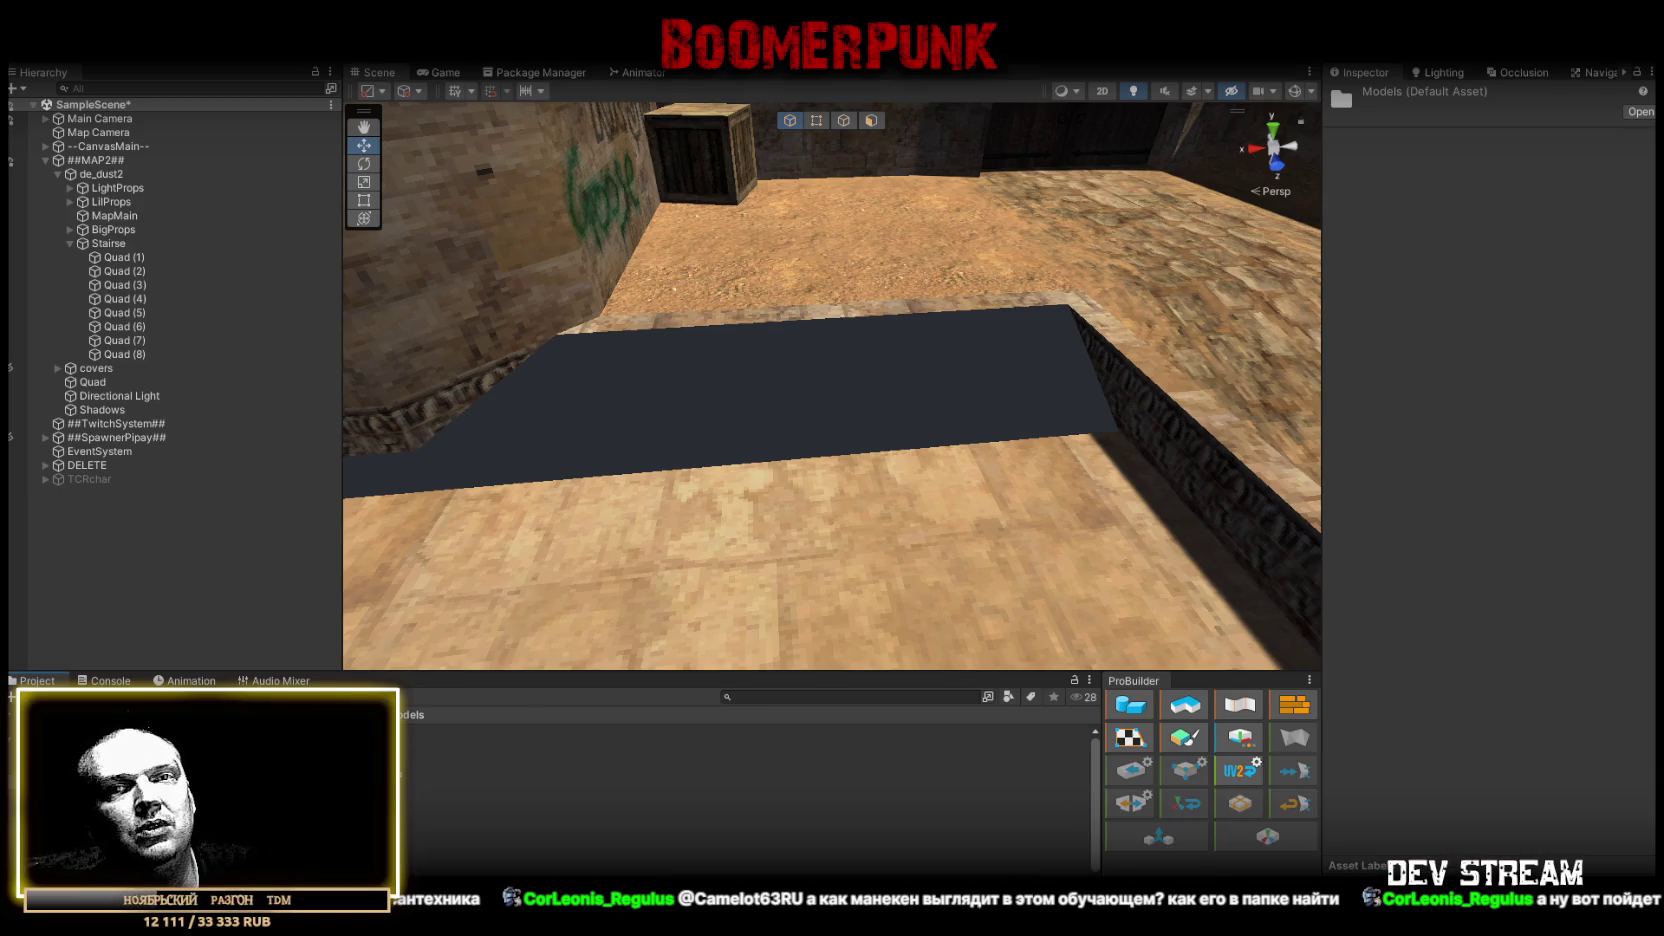
mouse_move(728, 361)
mouse_down()
mouse_move(406, 398)
mouse_move(1089, 430)
mouse_up()
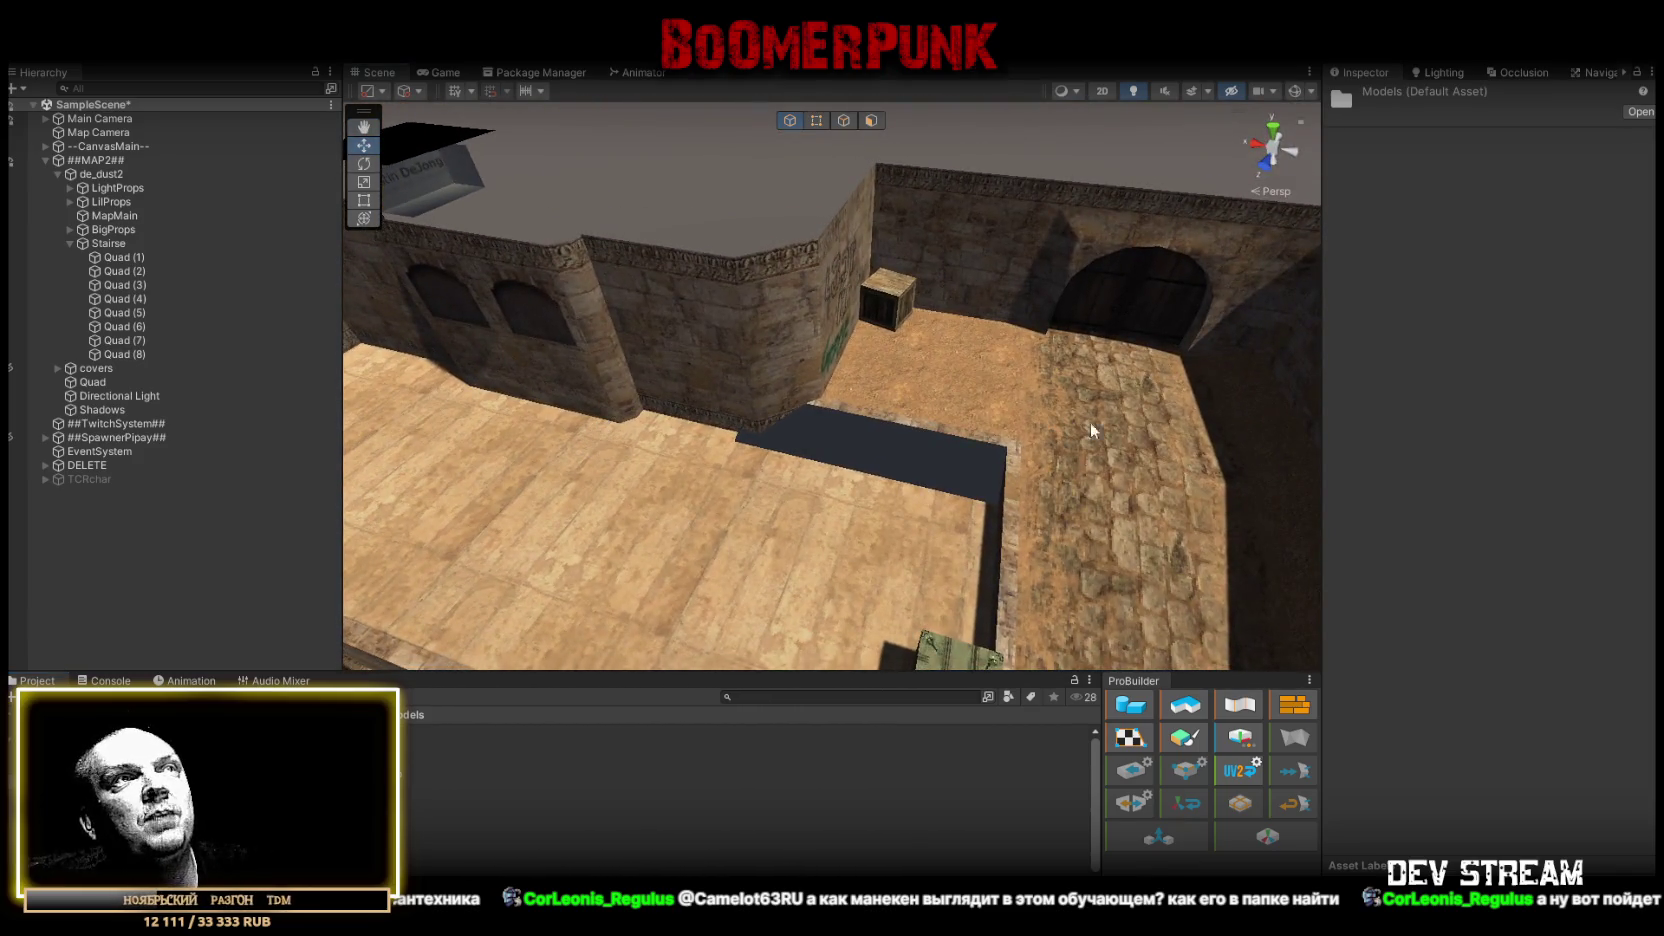
drag(897, 482, 886, 503)
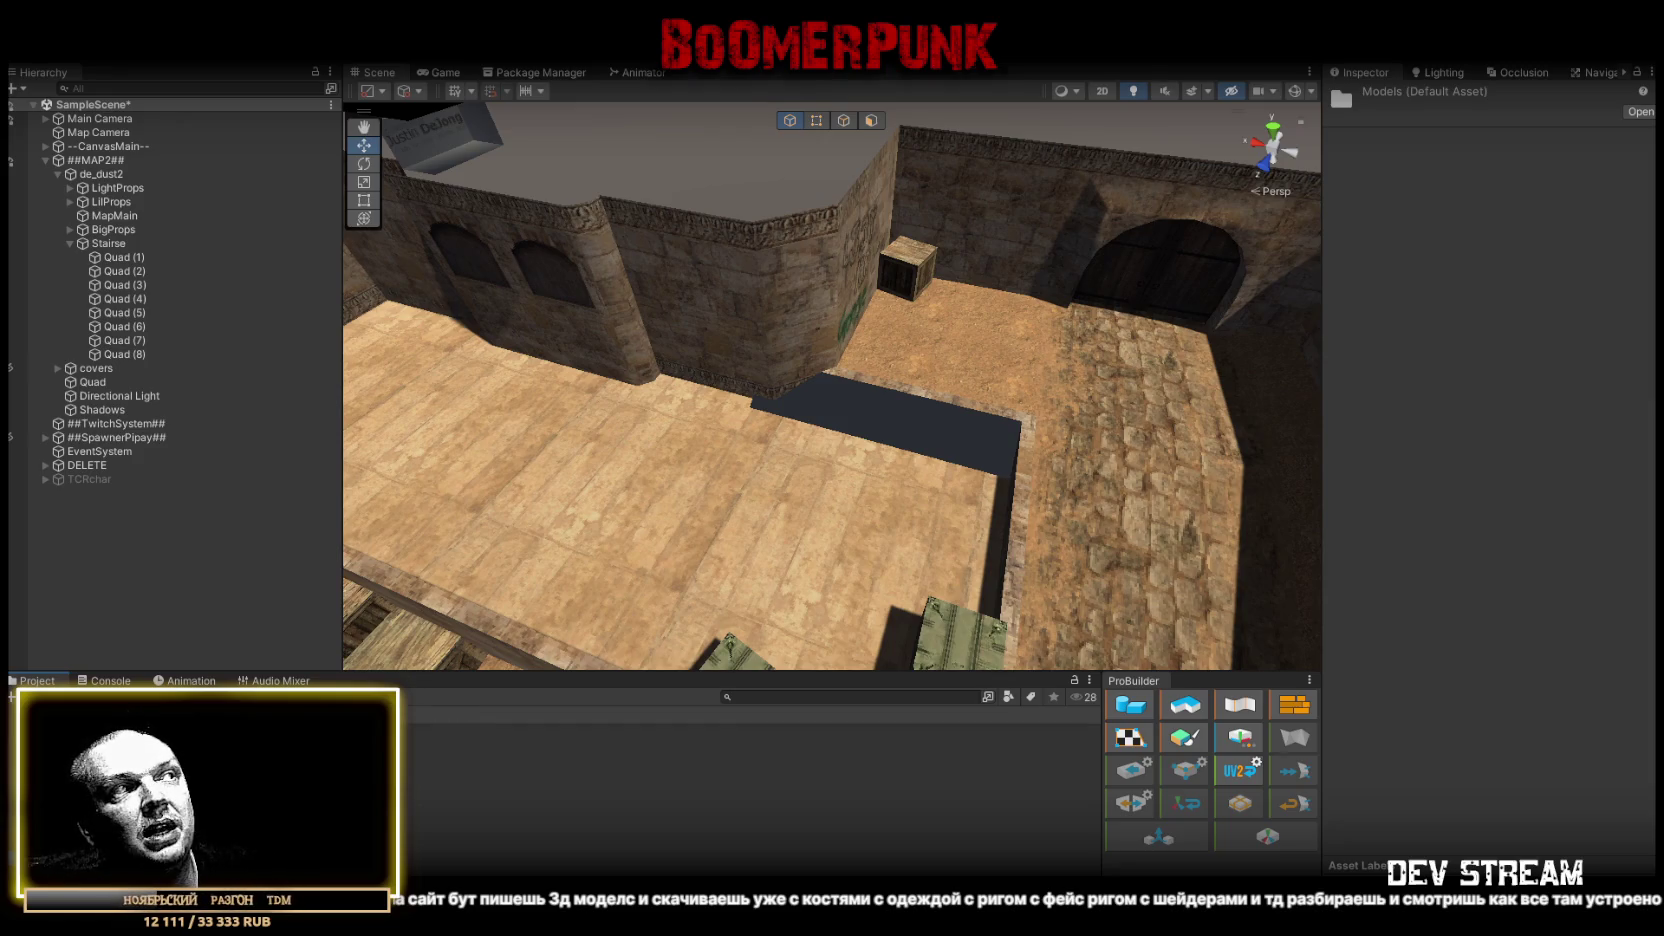
click(650, 745)
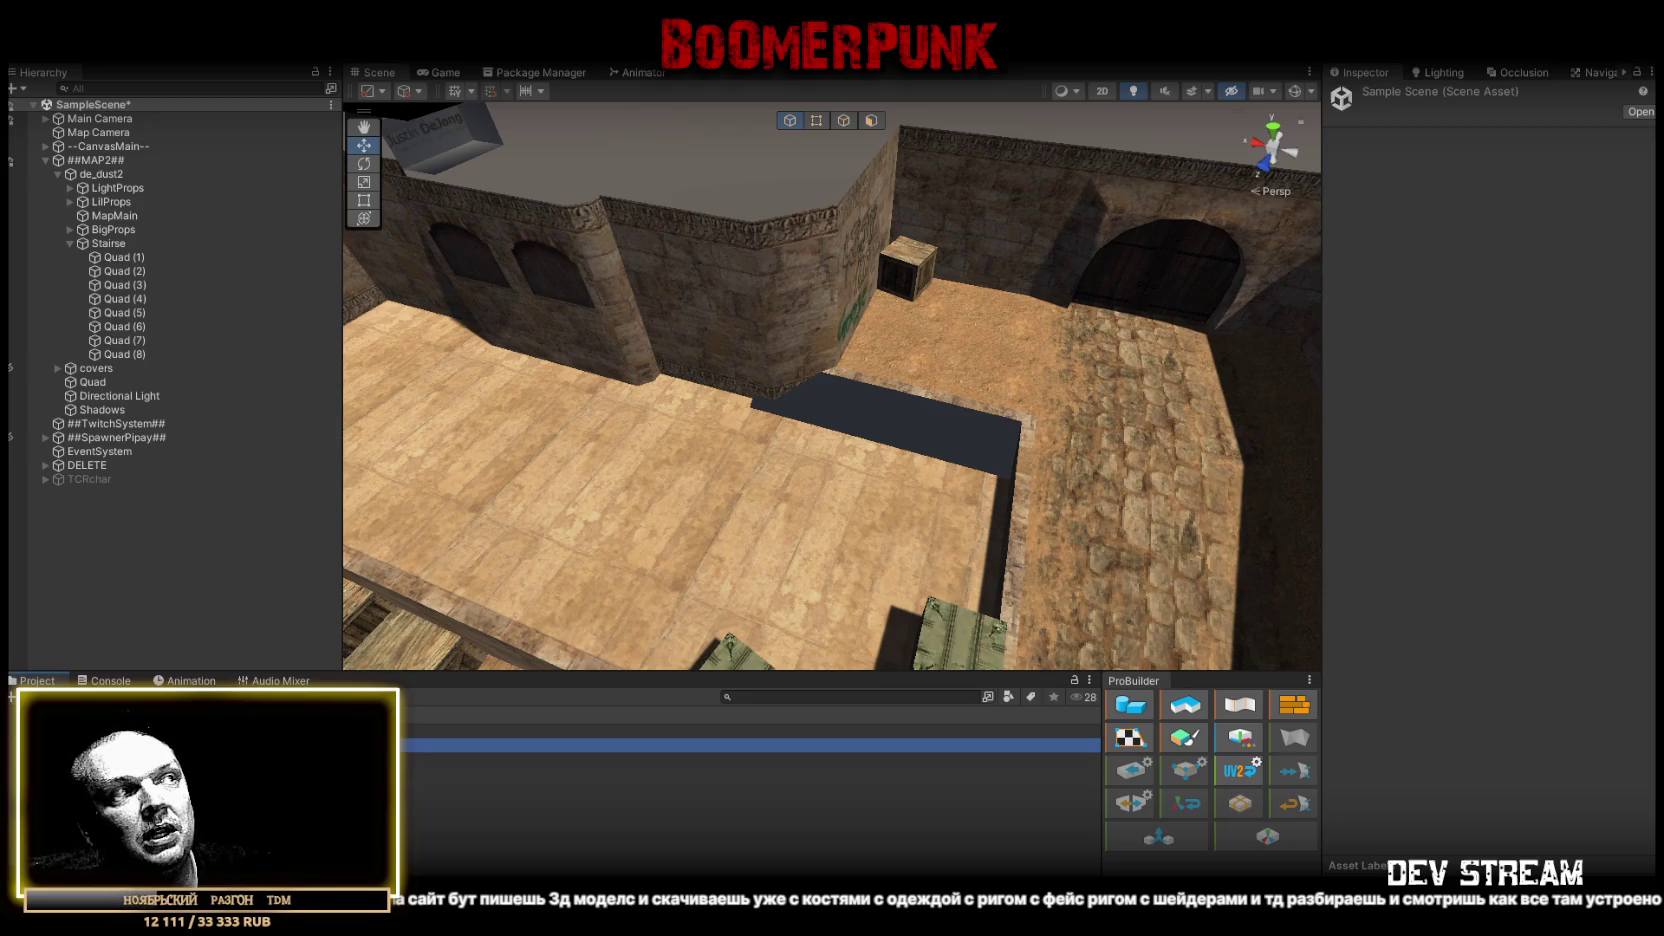
scroll(762, 385, up, 5)
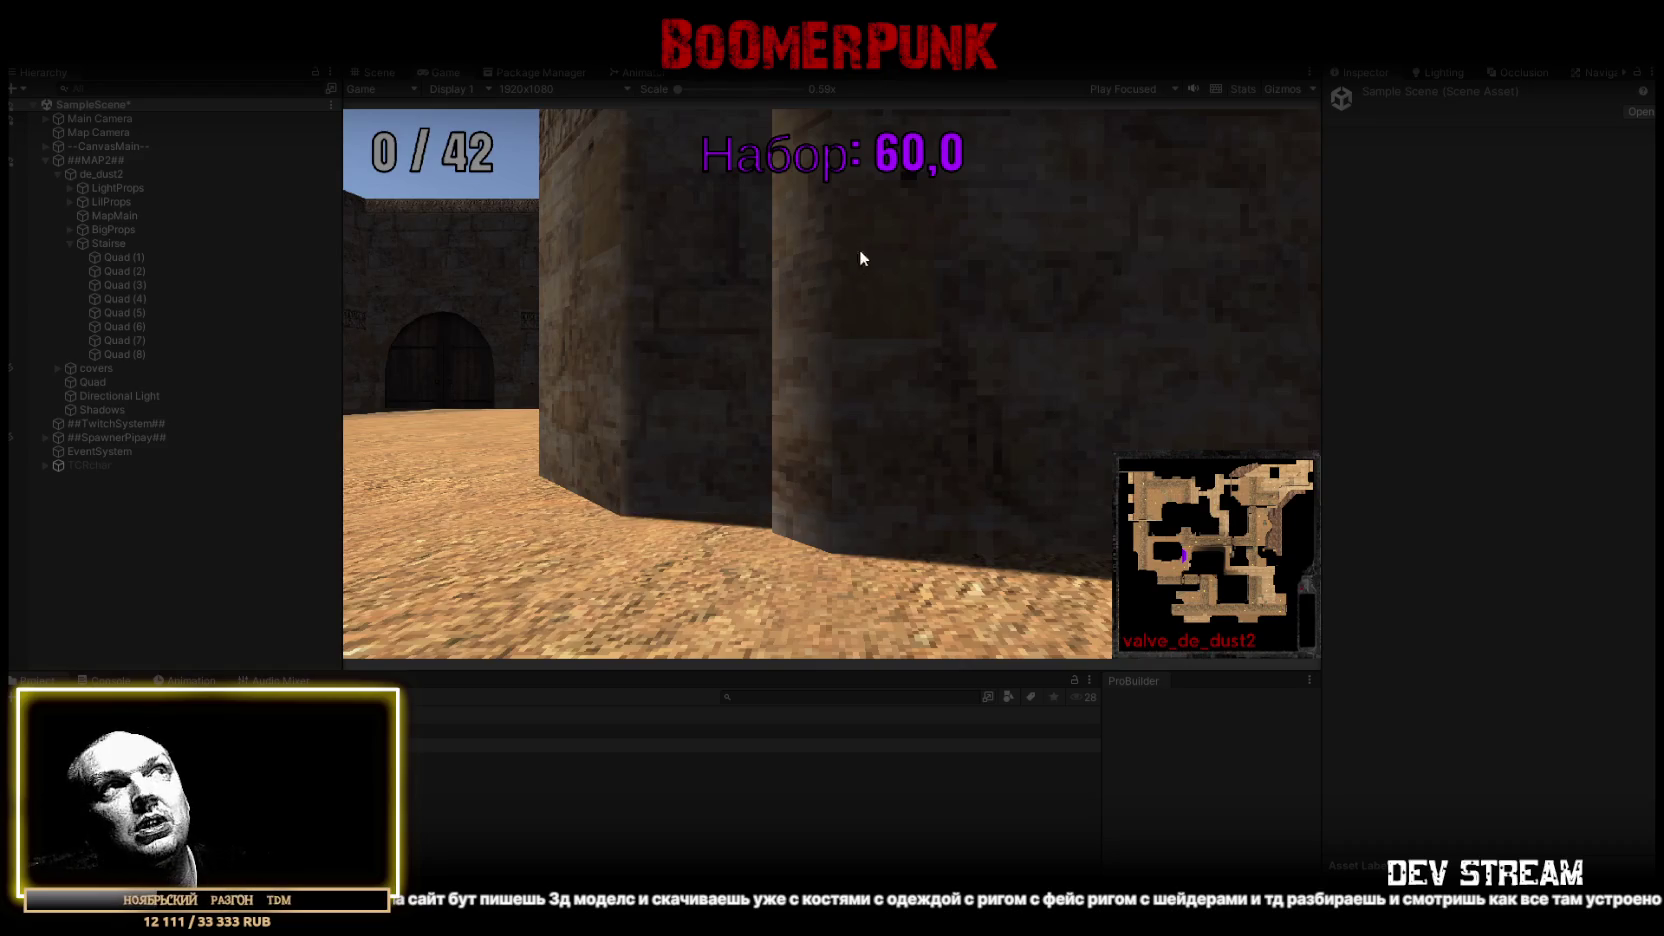
click(819, 74)
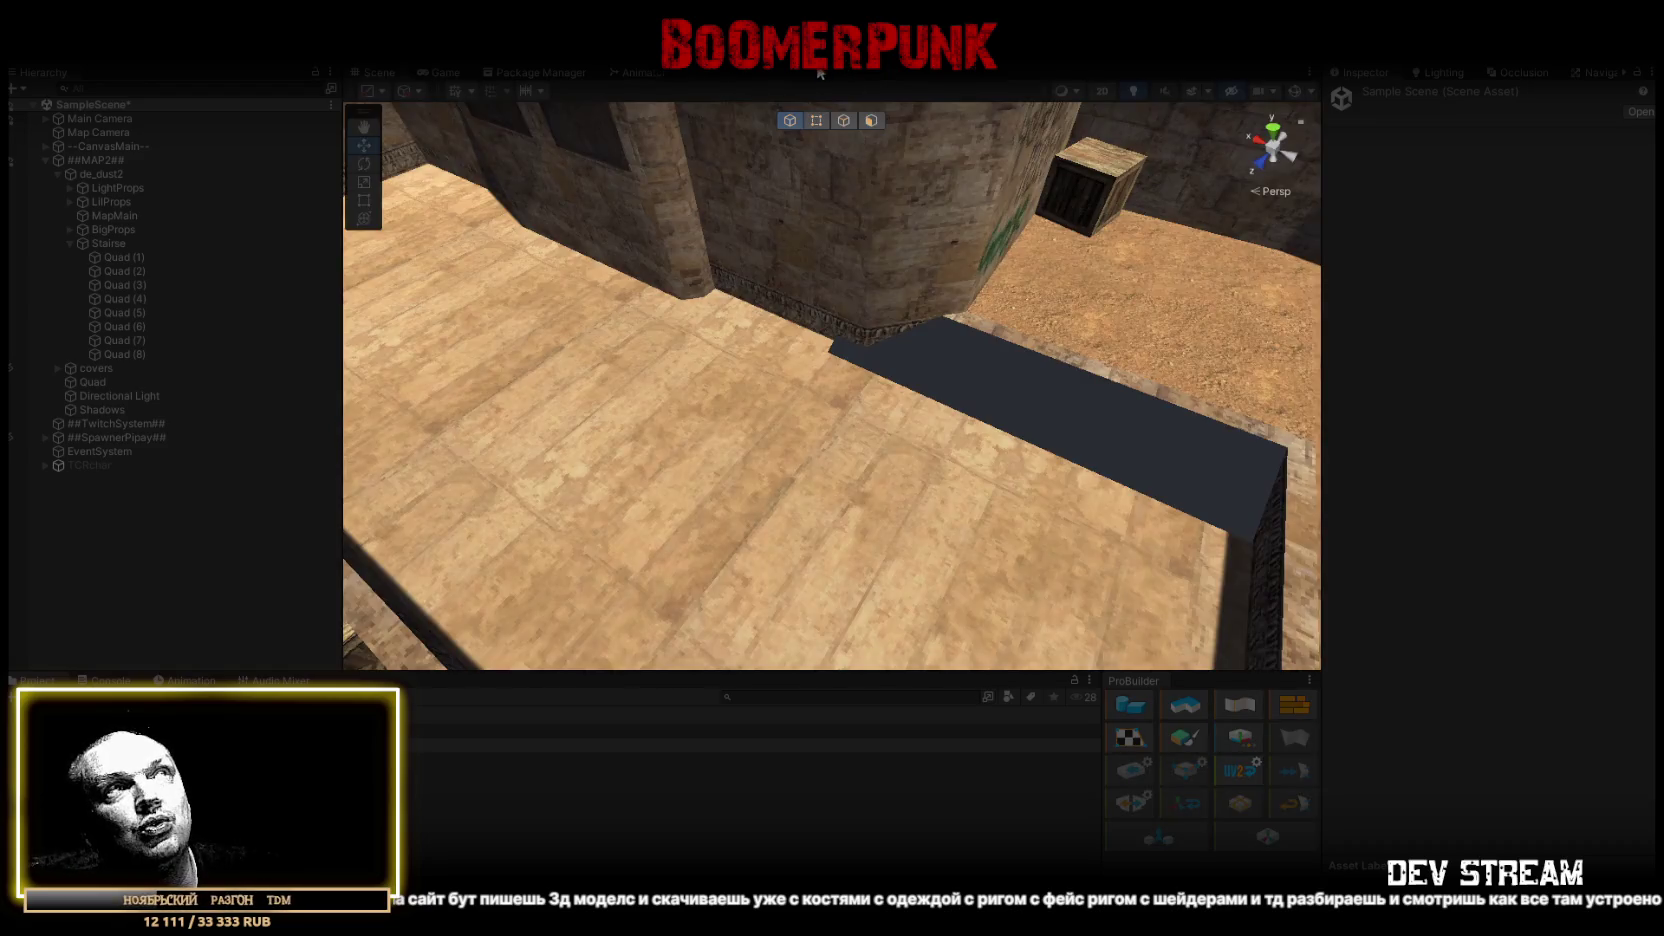
mouse_move(819, 74)
mouse_down()
mouse_move(584, 261)
mouse_move(424, 68)
mouse_up()
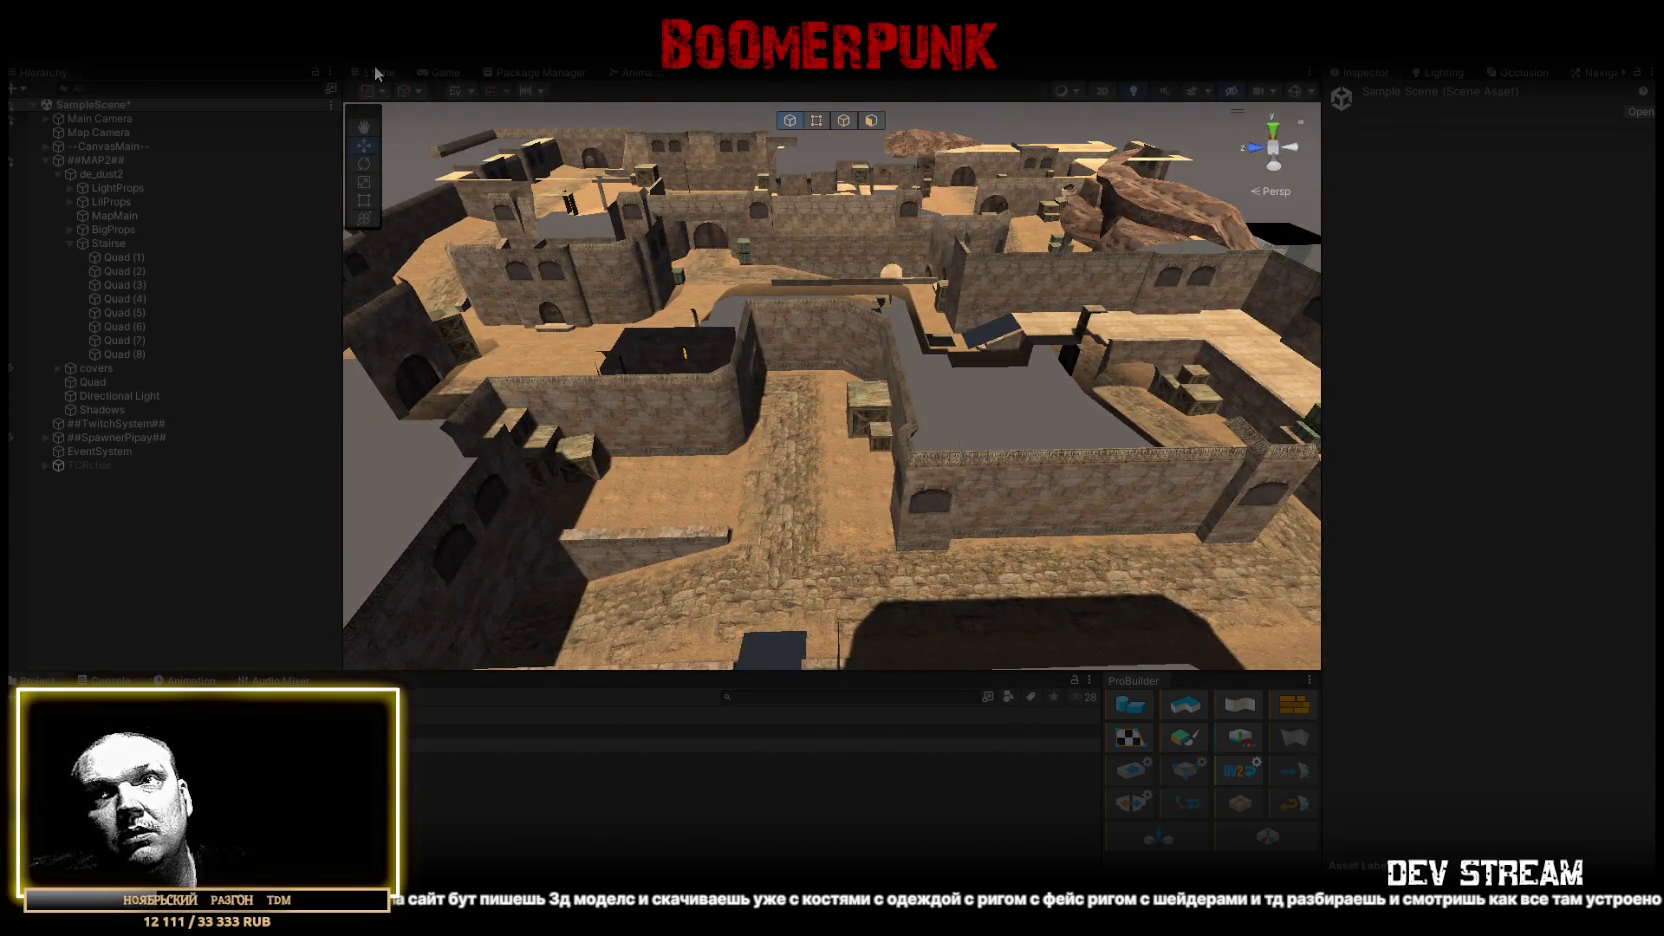
mouse_move(830, 8)
mouse_down()
mouse_move(835, 168)
mouse_move(885, 213)
mouse_up()
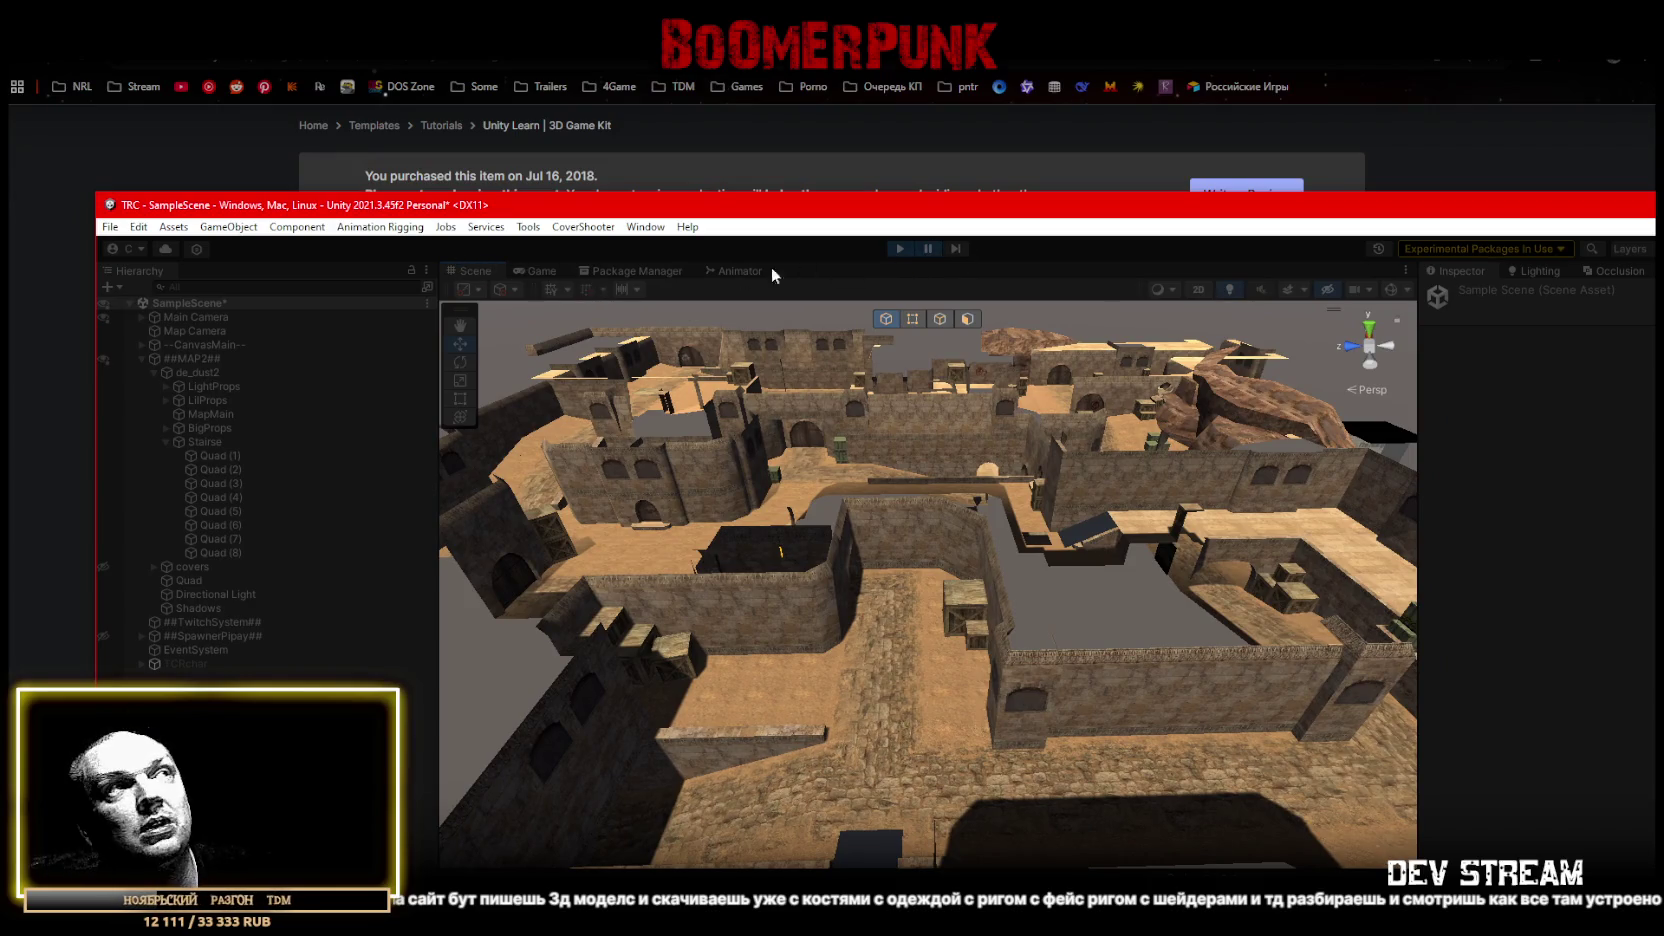
double_click(689, 205)
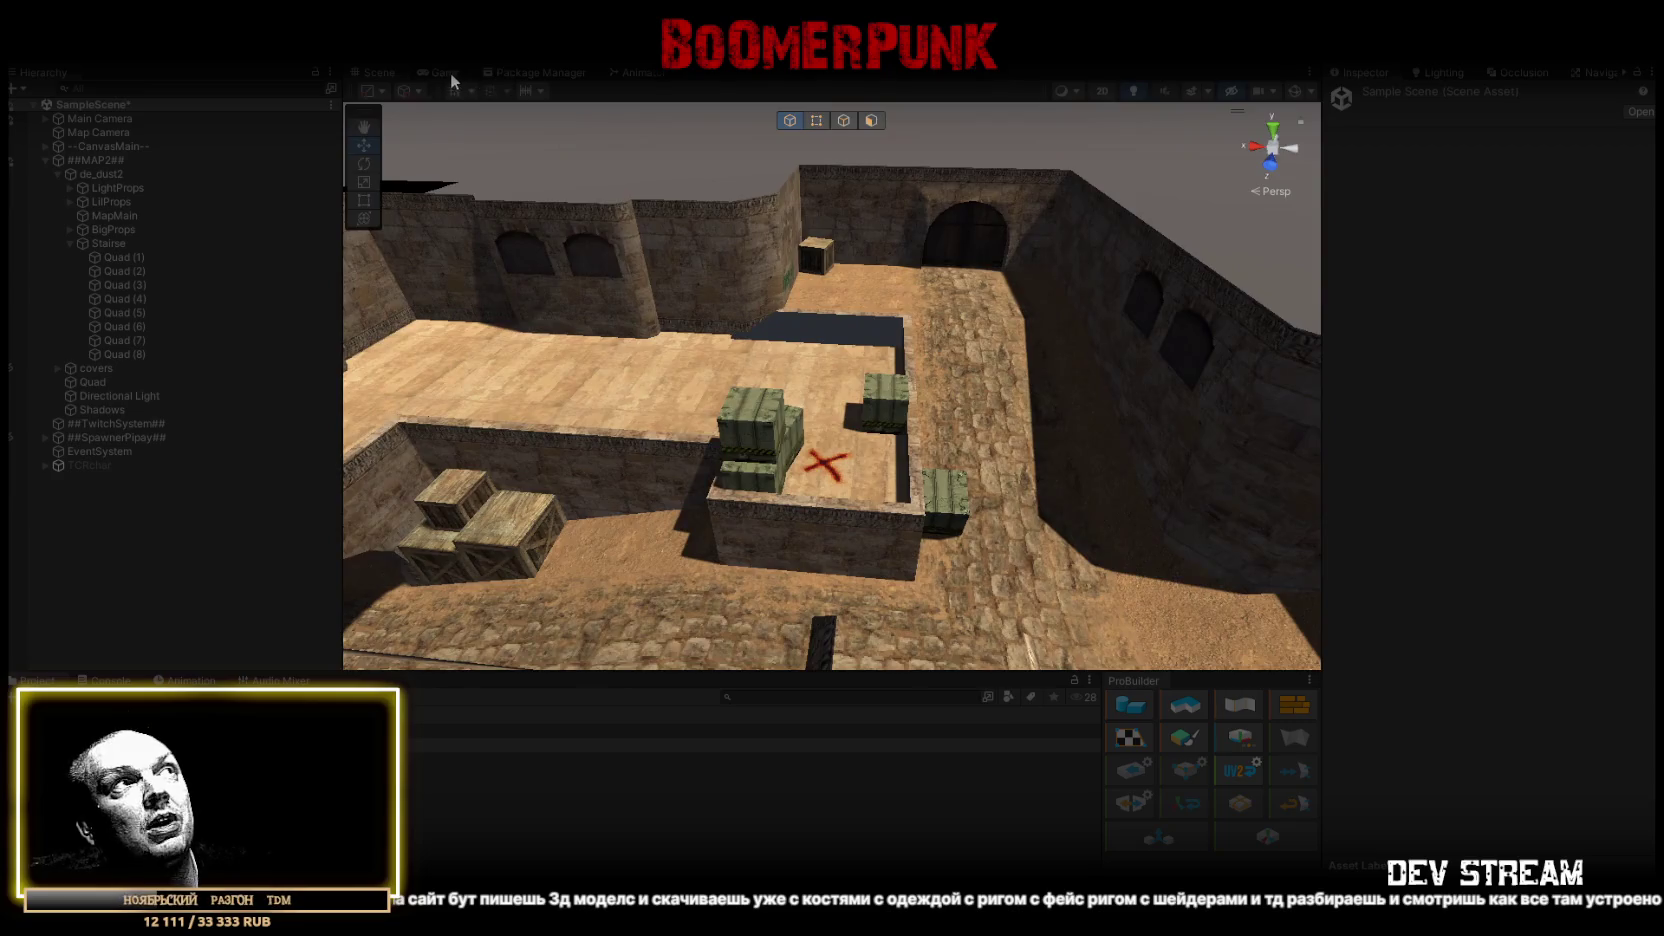
click(445, 72)
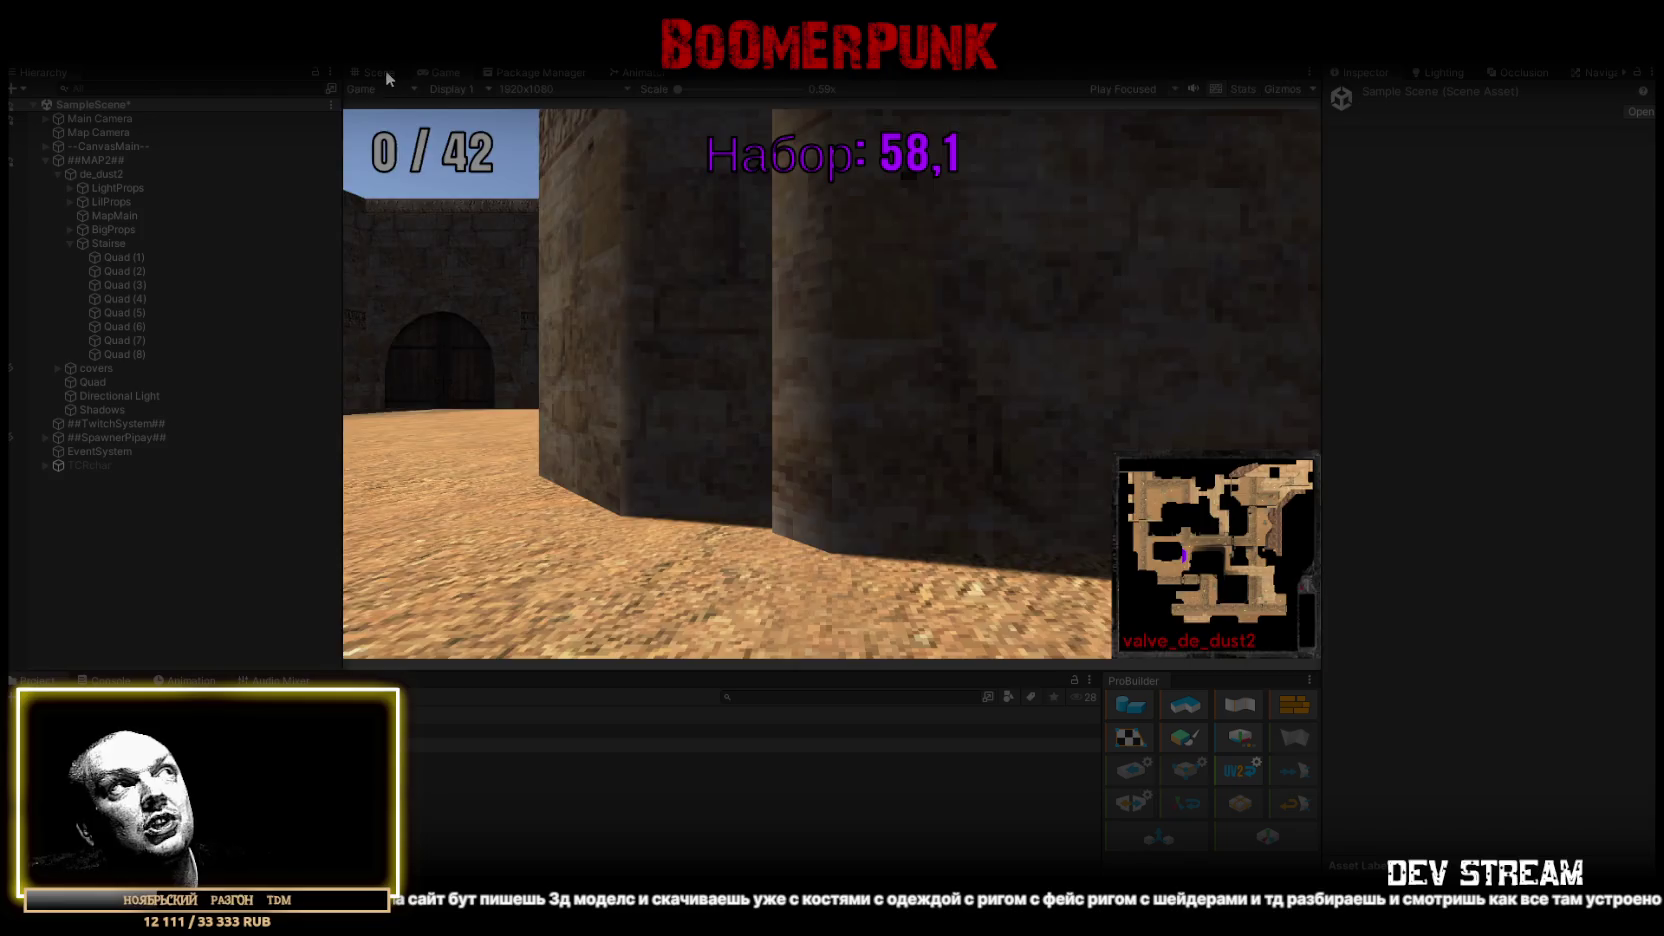
click(379, 72)
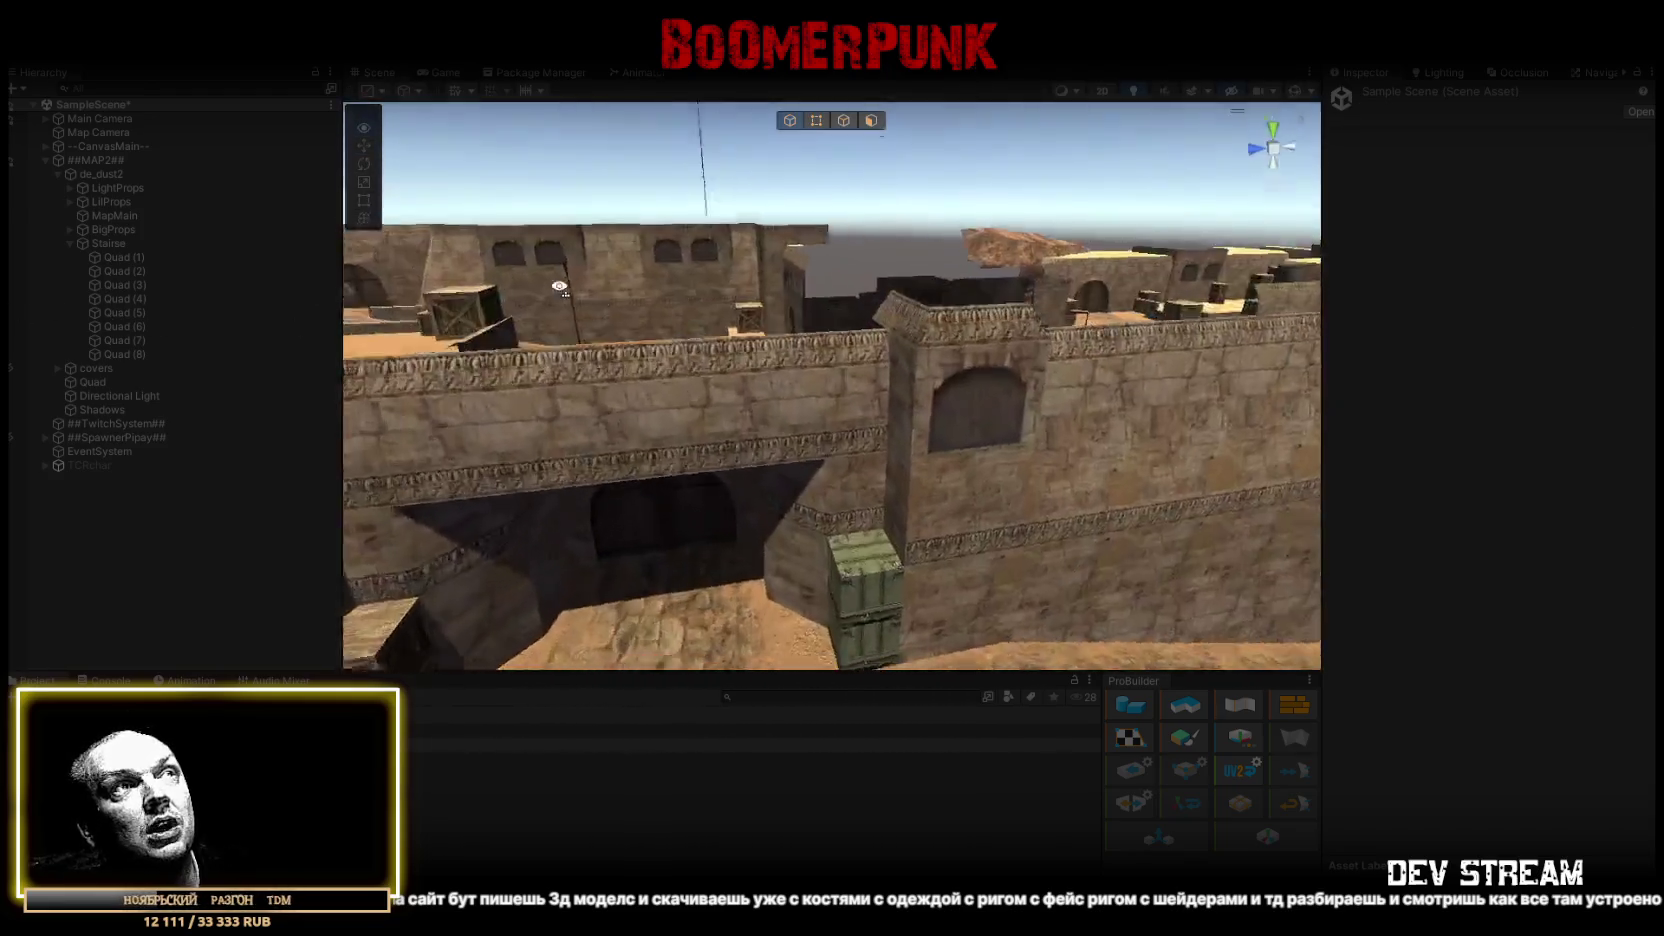
mouse_move(560, 287)
mouse_down()
mouse_move(757, 421)
mouse_move(1006, 505)
mouse_up()
click(916, 307)
- Select and frame the tall stacked green crate BSP_Object.model_31 near the B mark
mouse_move(852, 330)
mouse_down()
mouse_move(426, 425)
mouse_move(1087, 395)
mouse_move(1016, 381)
mouse_move(541, 411)
mouse_up()
click(1020, 380)
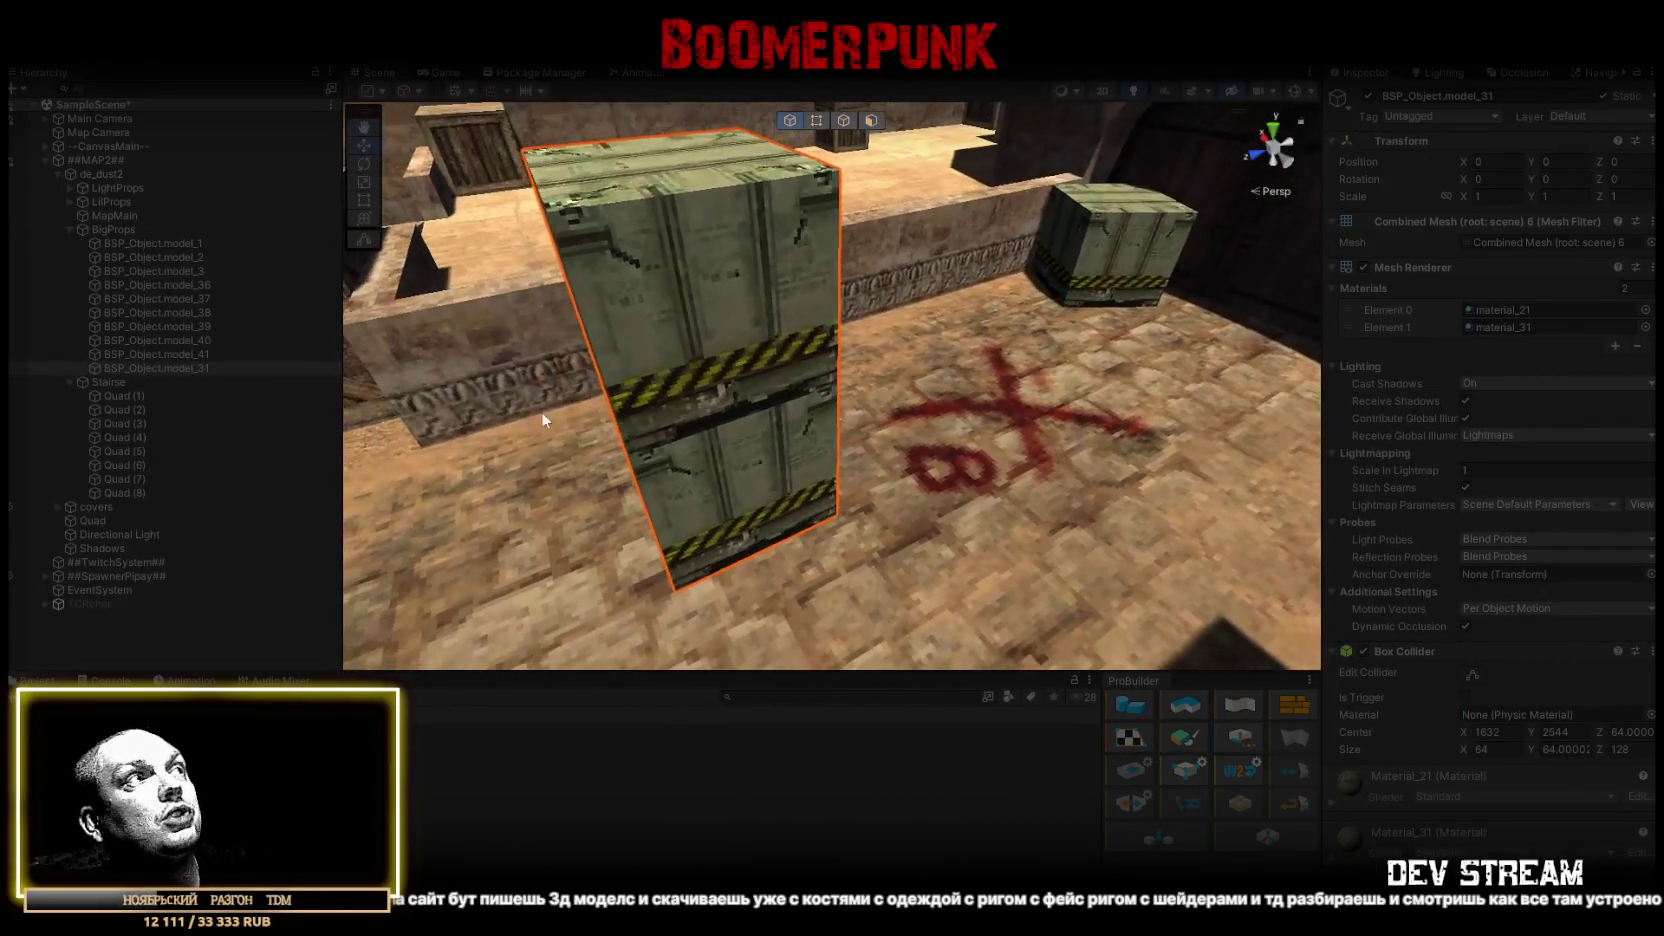
click(130, 271)
click(162, 366)
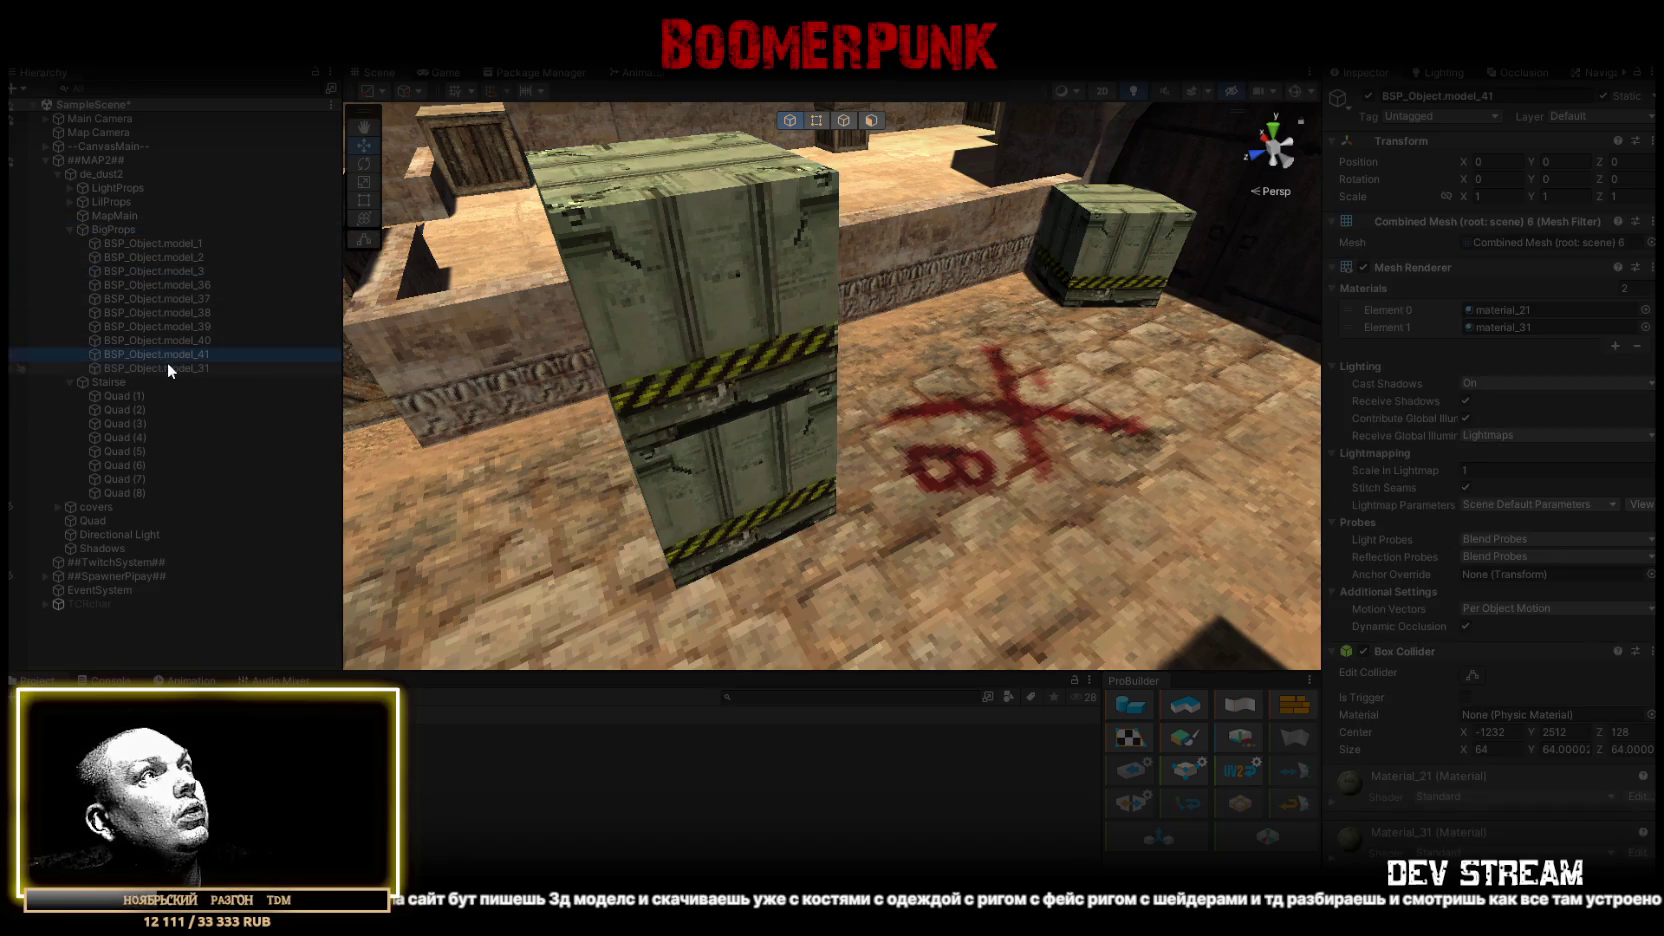
key(f)
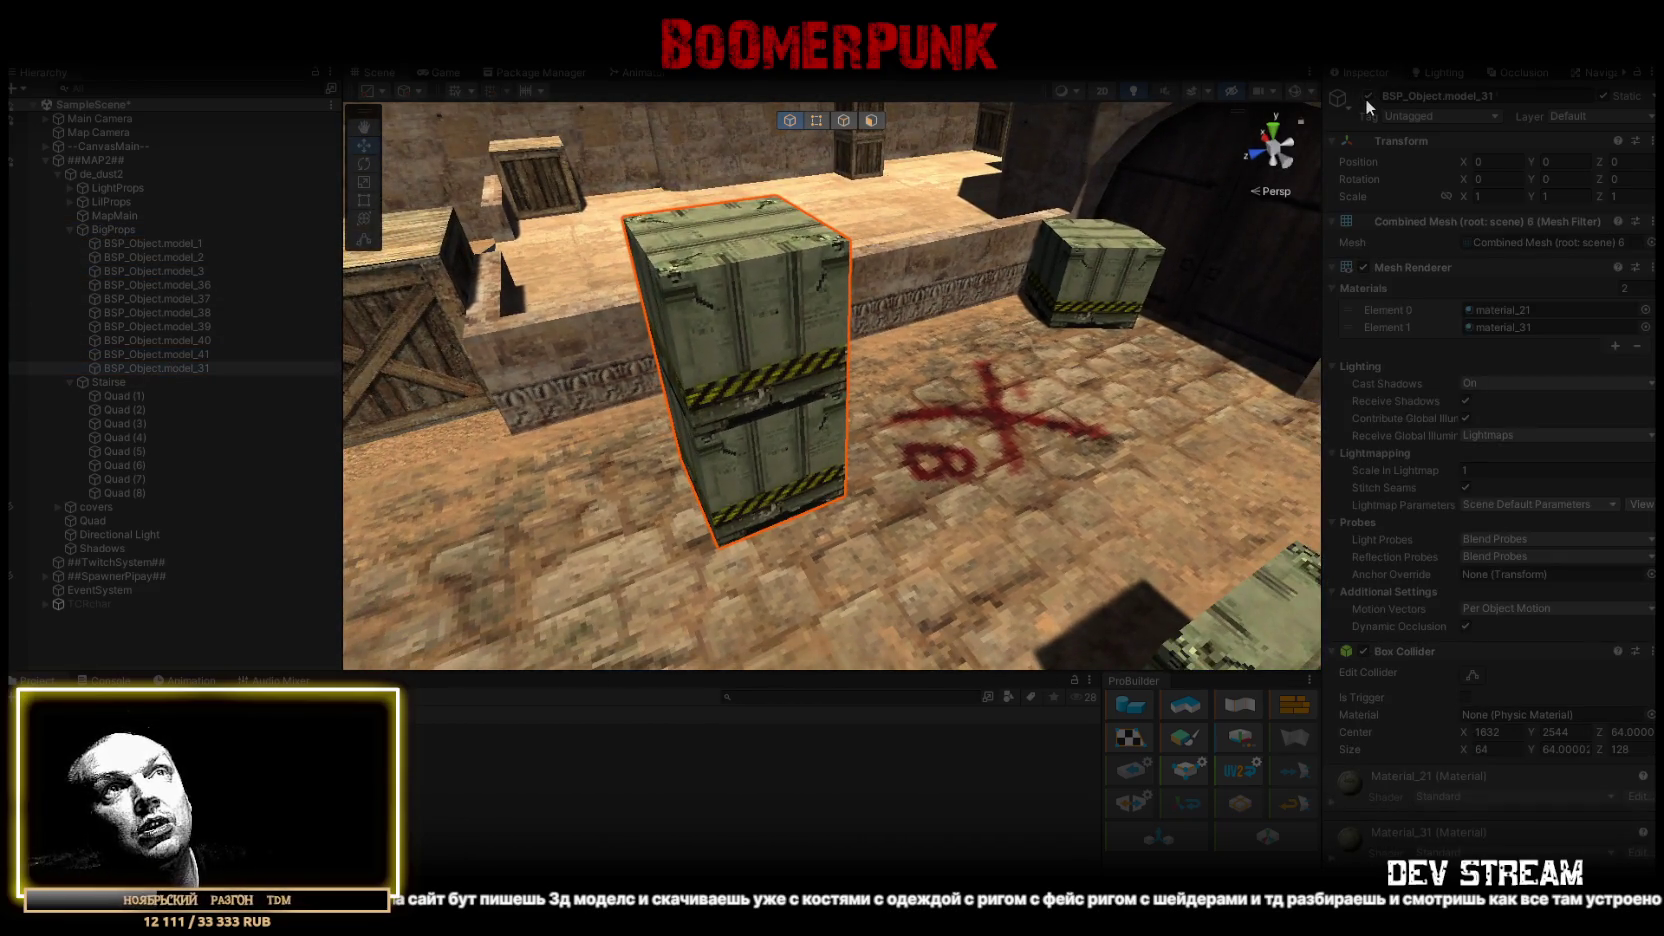
drag(770, 302, 770, 302)
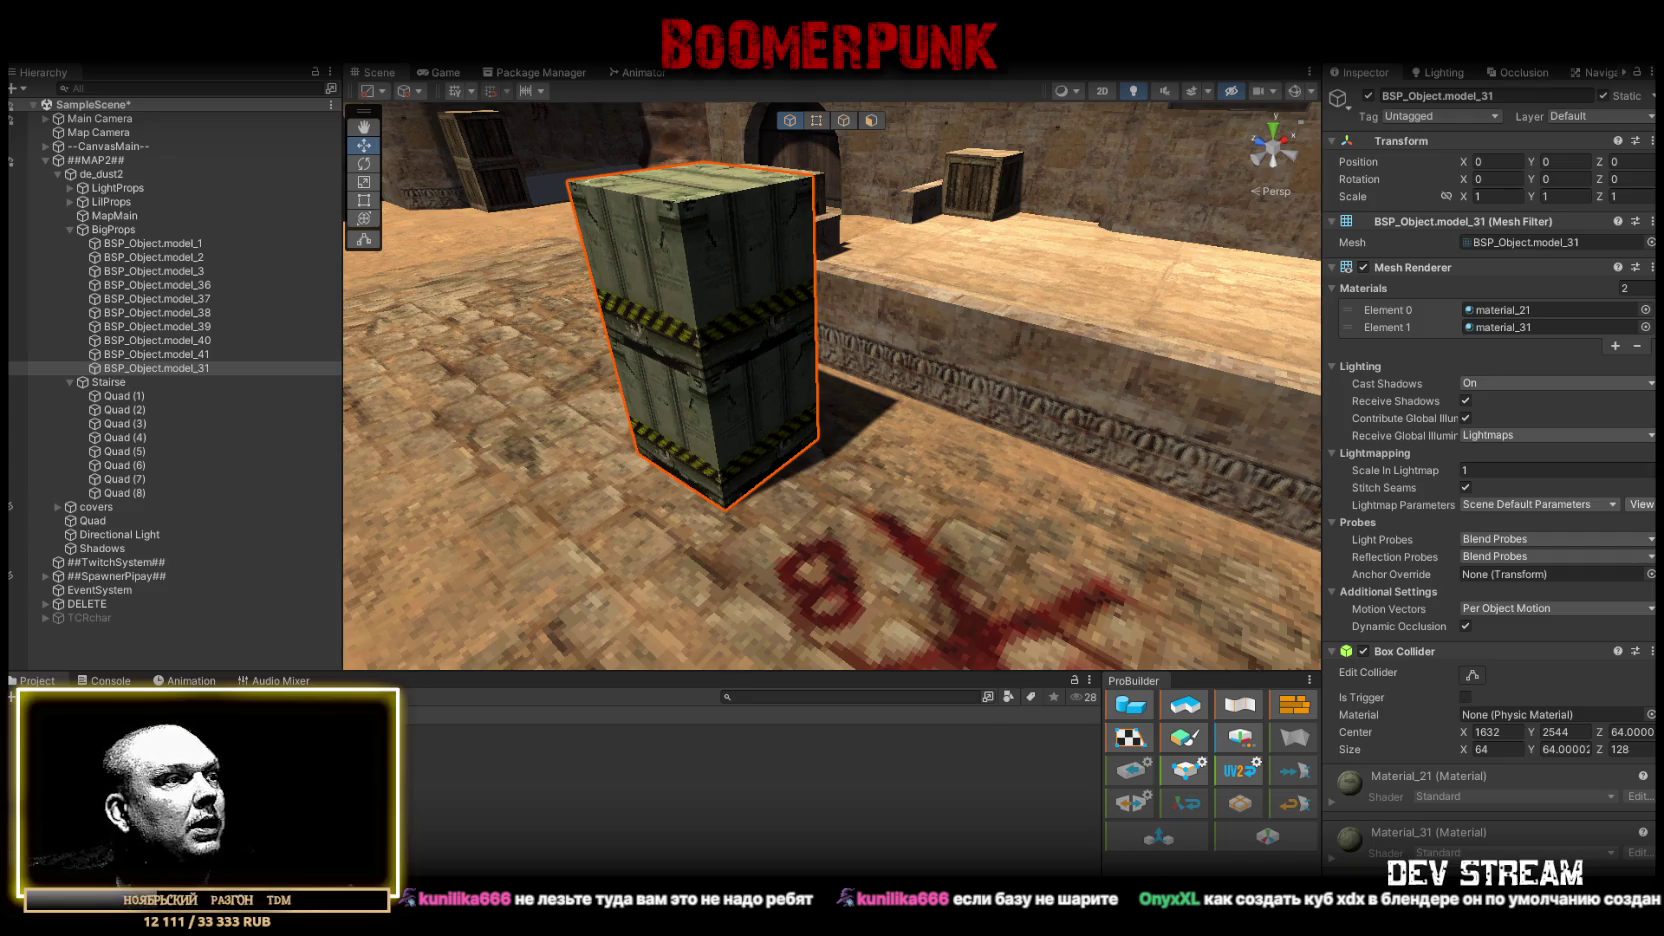
key(alt+Tab)
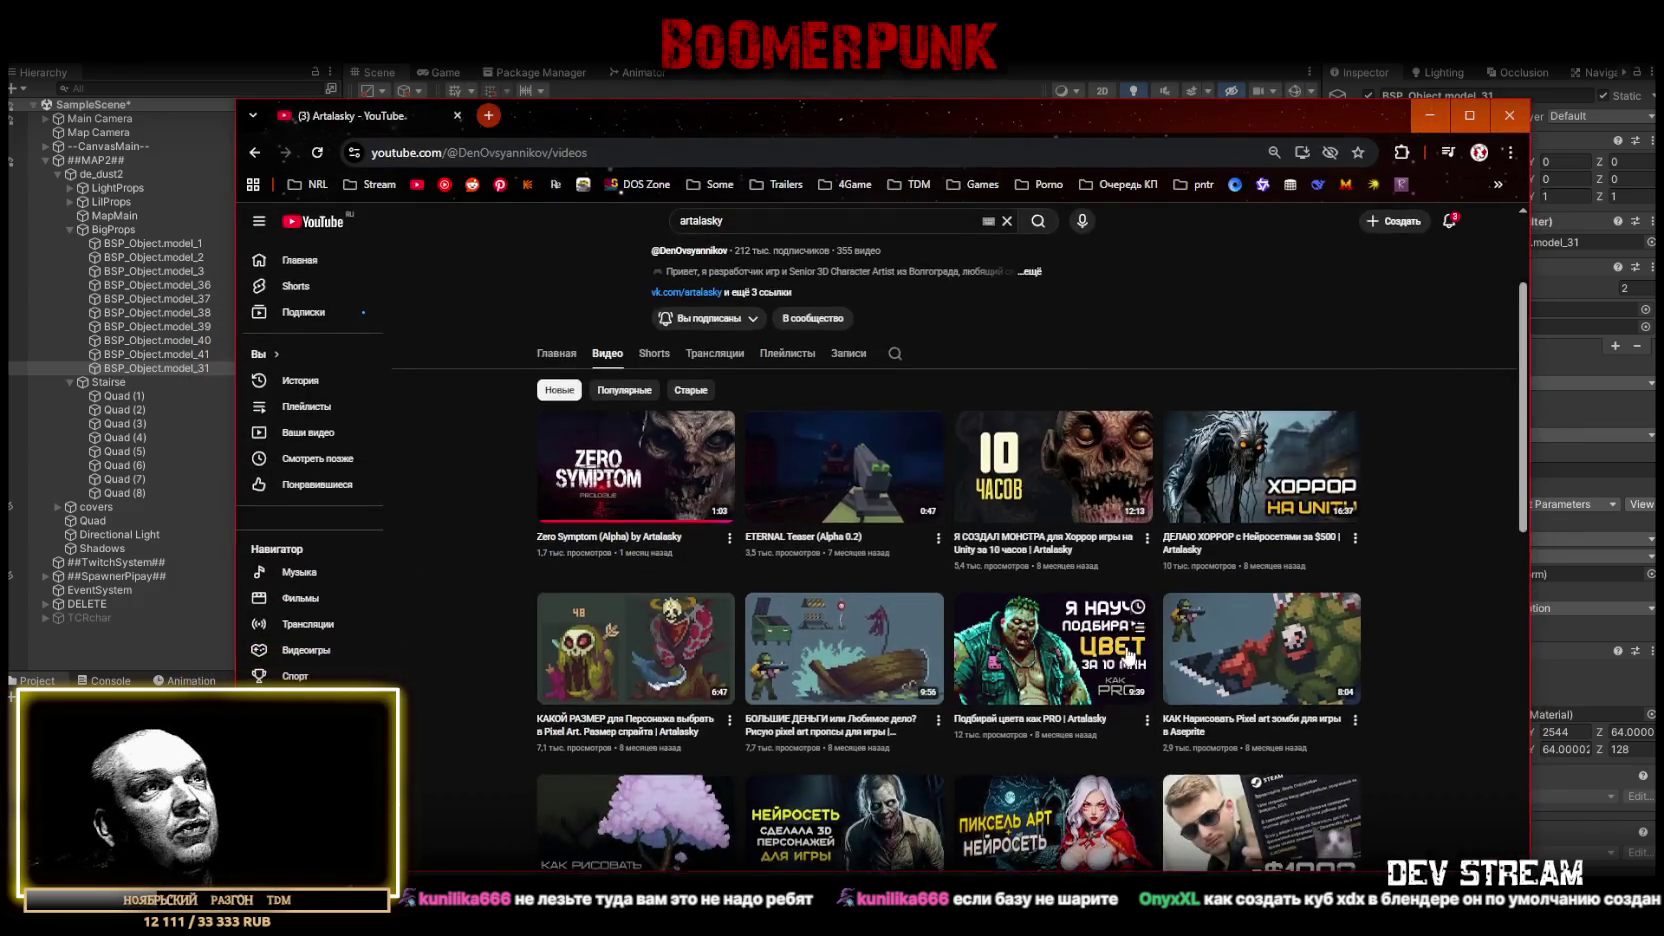
- Maximize the browser and scroll through the Artalasky channel's Videos tab
scroll(1104, 620, down, 5)
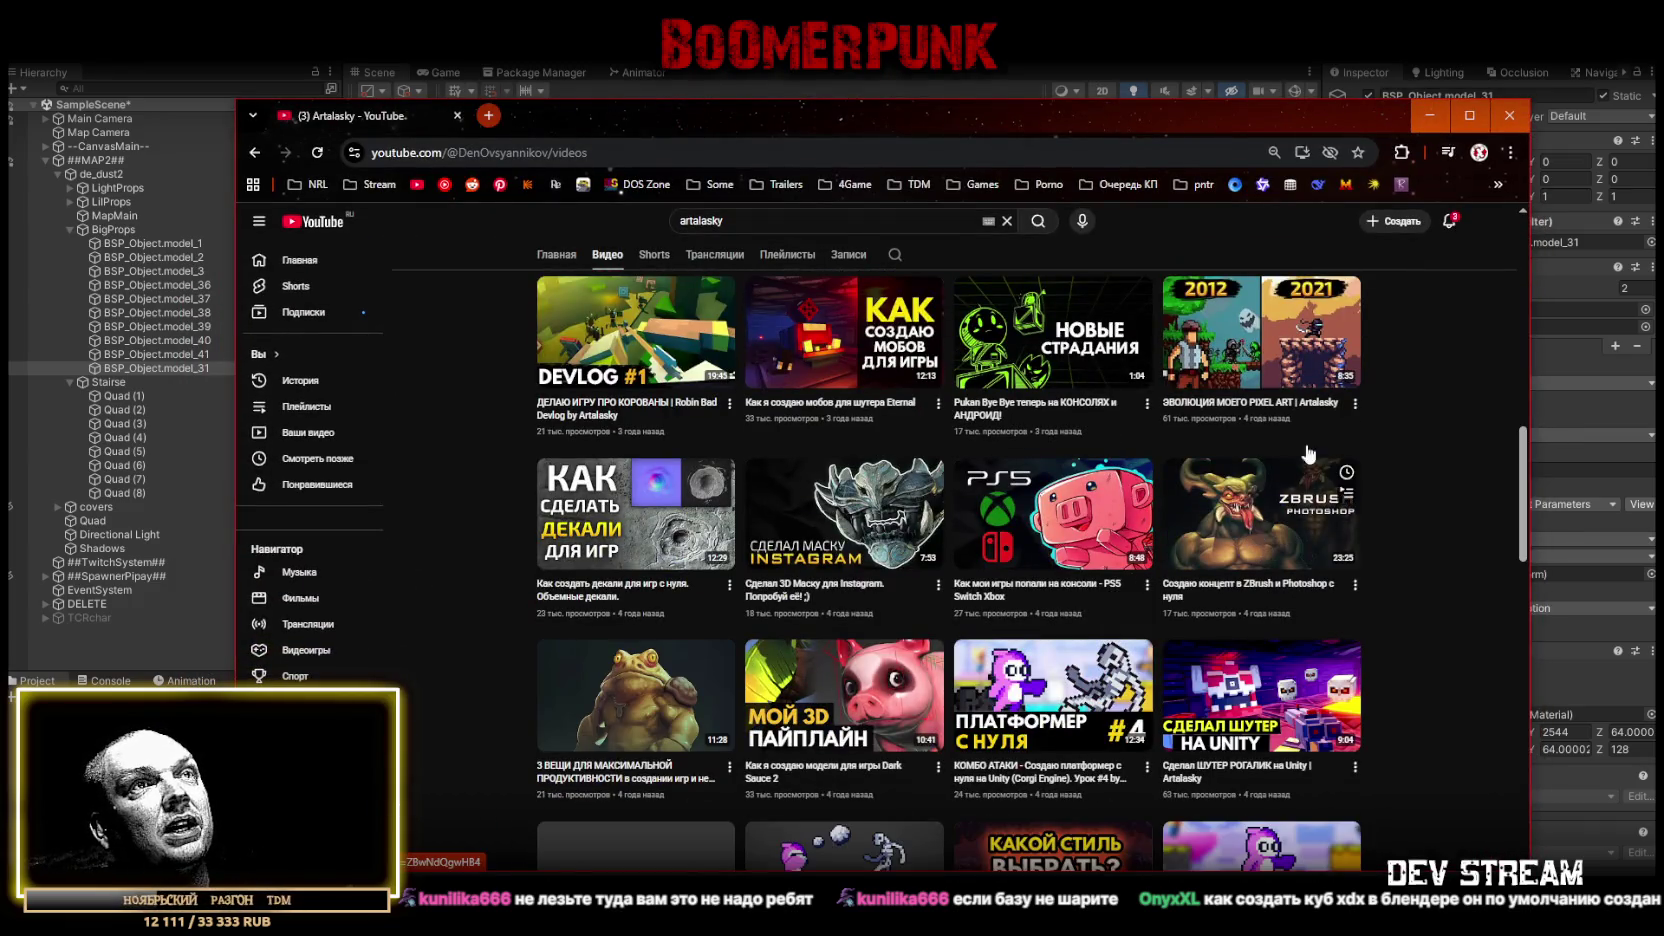
click(1469, 116)
scroll(1242, 512, down, 8)
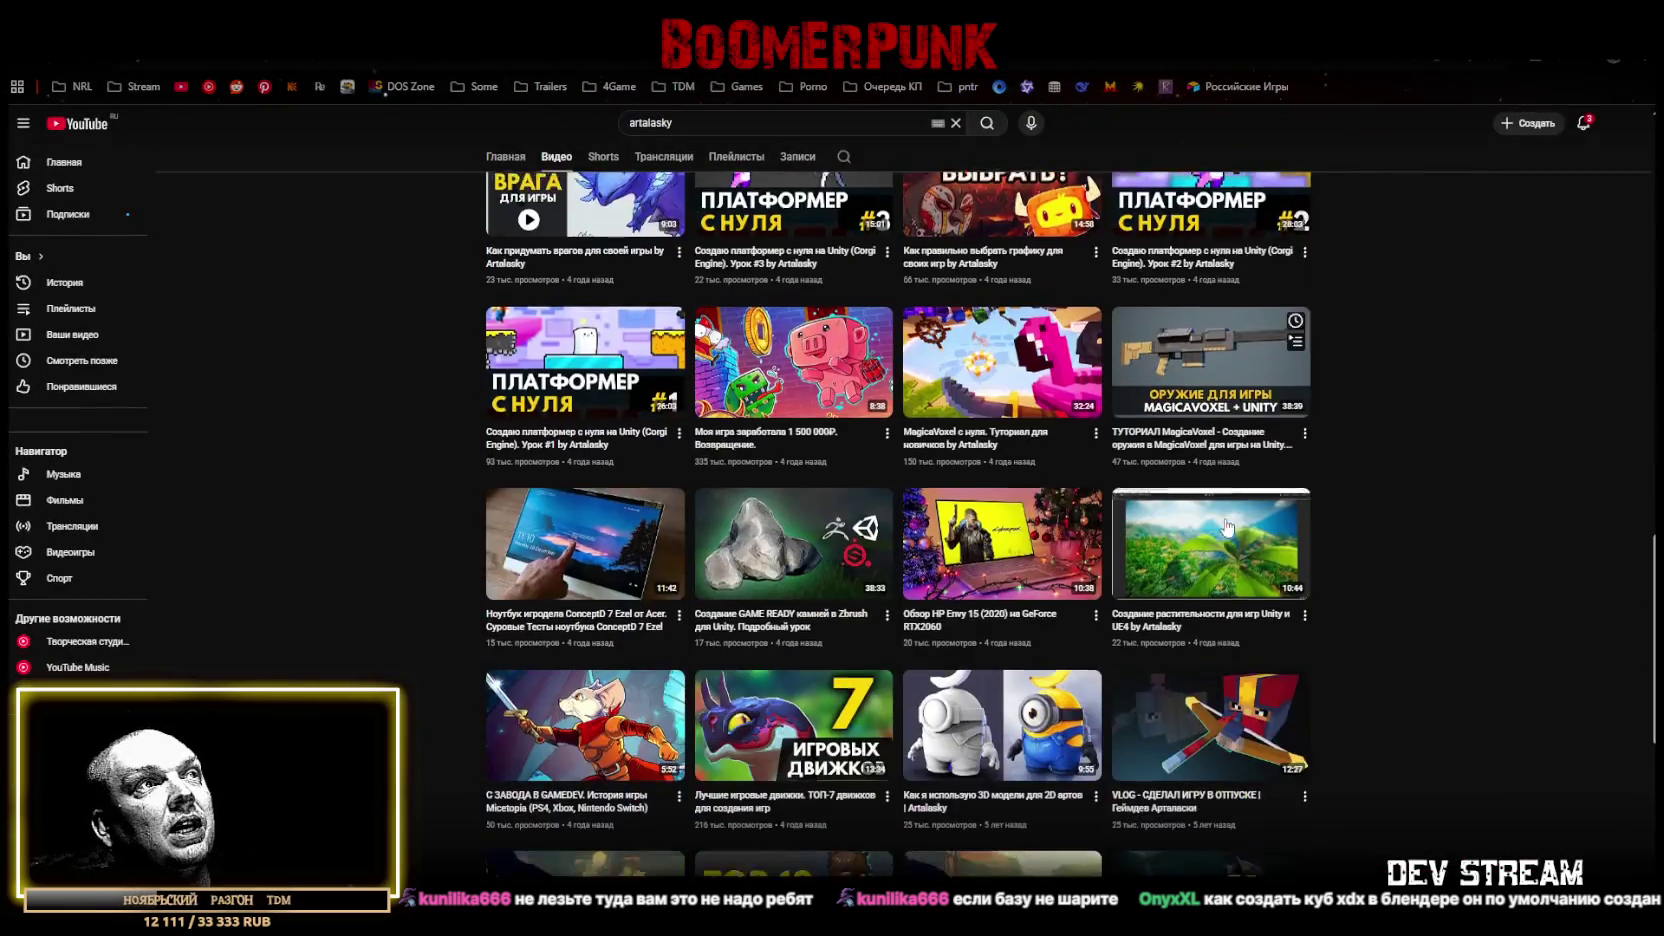
scroll(1242, 512, down, 5)
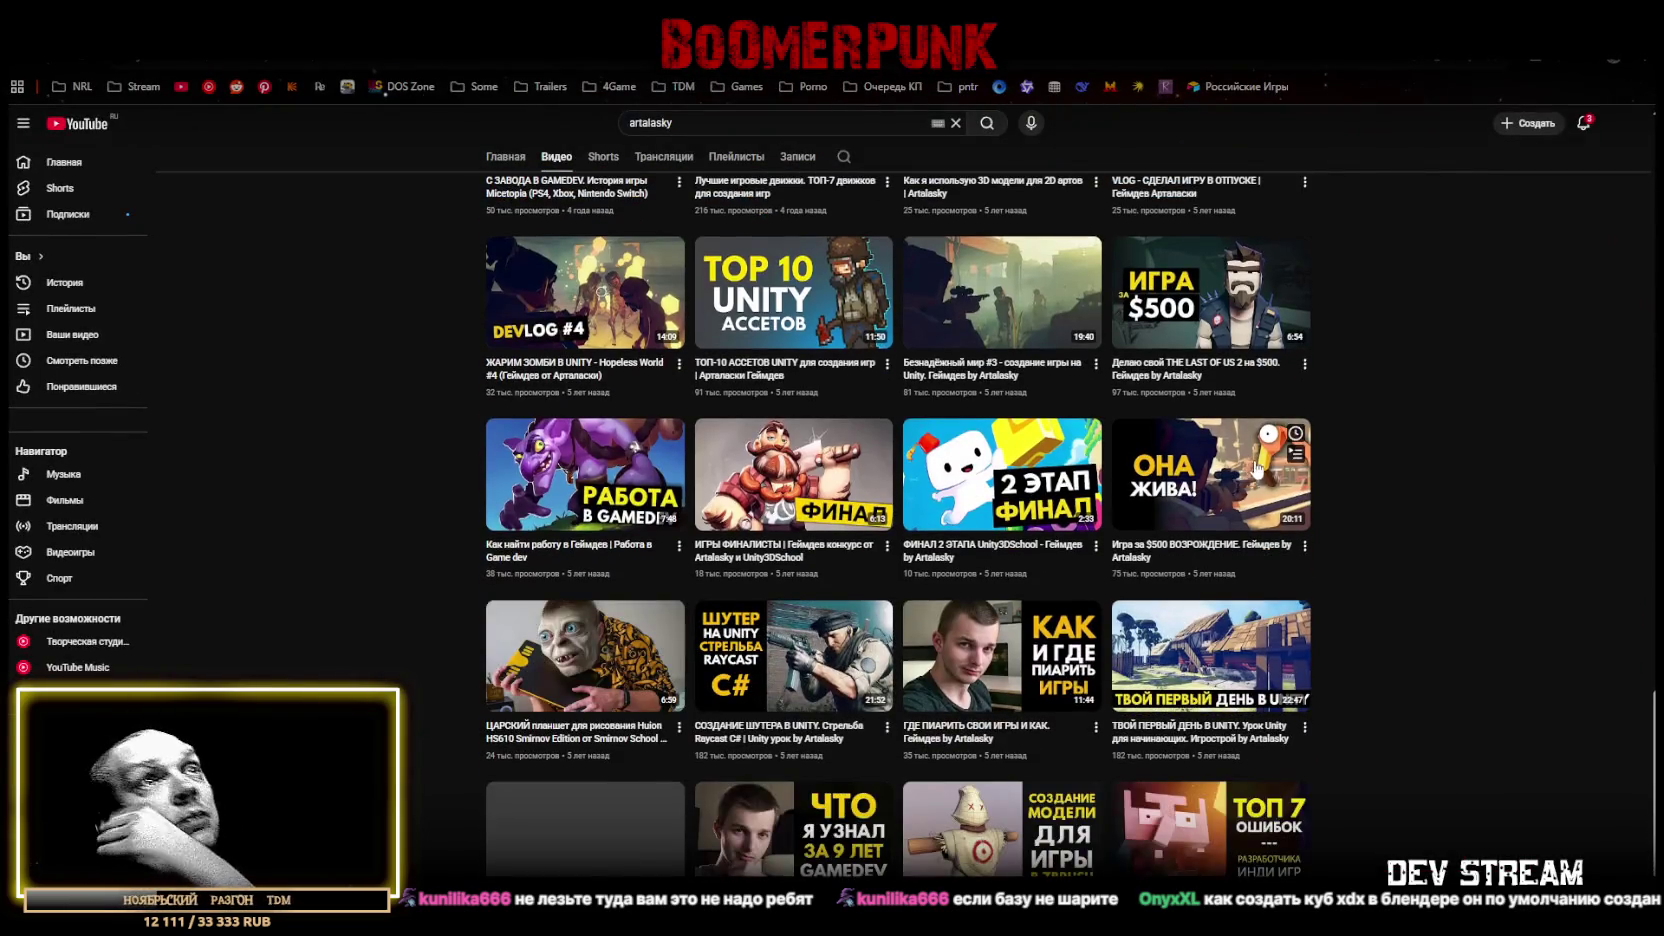
scroll(1386, 484, down, 4)
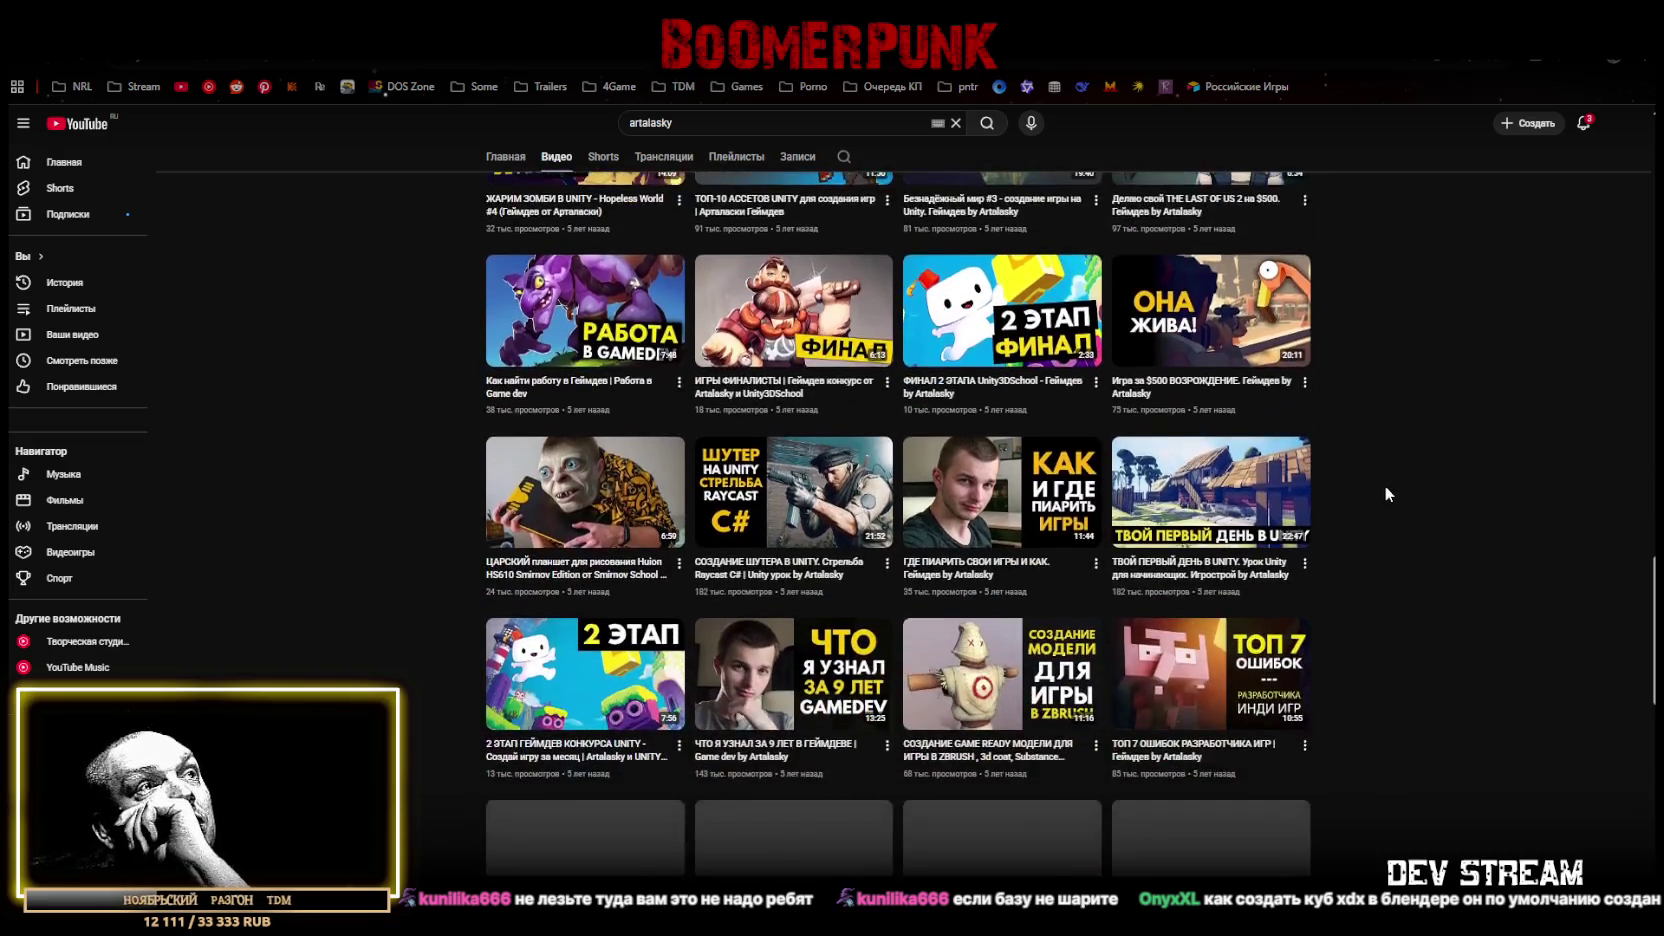
scroll(1379, 484, down, 9)
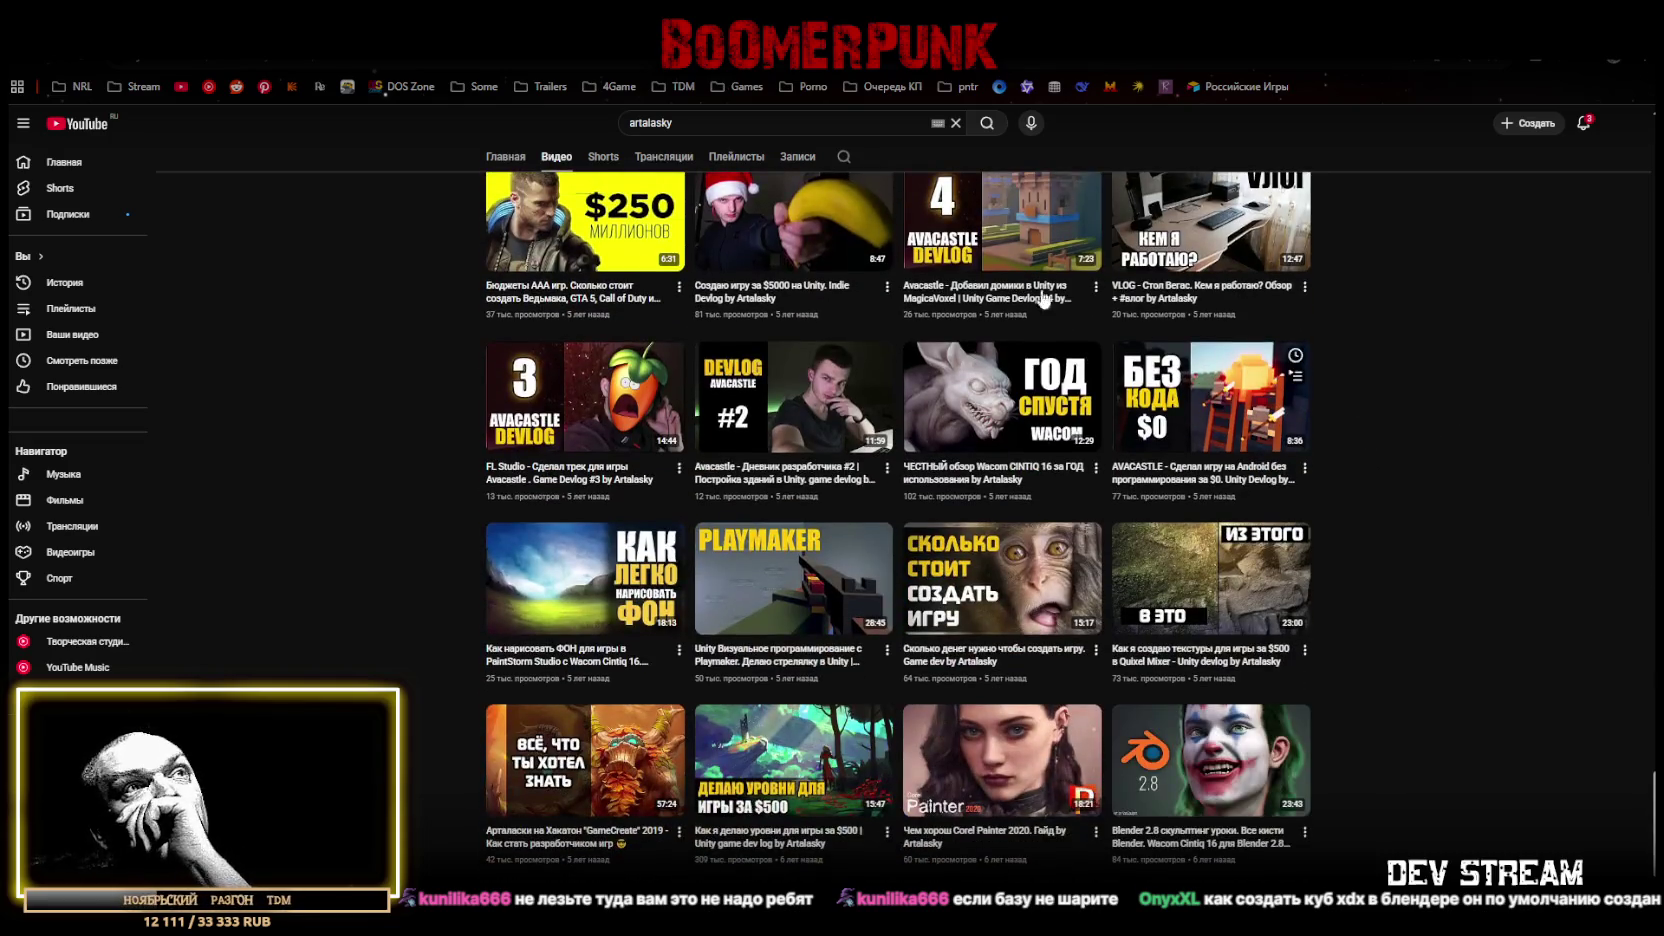
scroll(990, 350, up, 1)
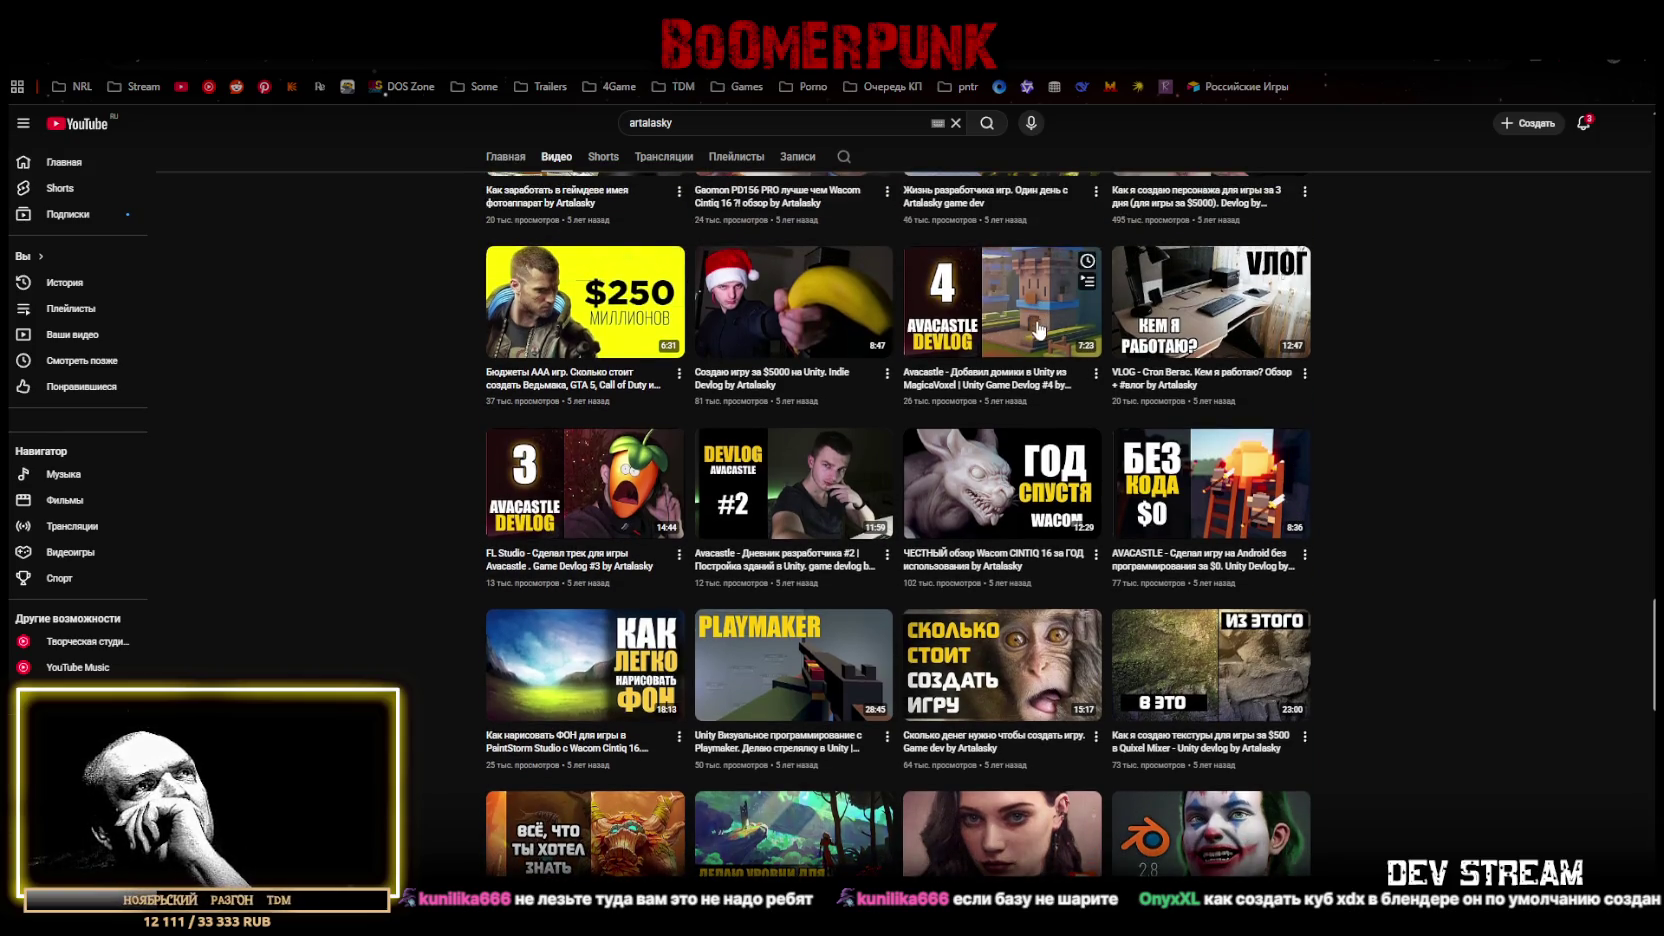
scroll(1401, 521, down, 1)
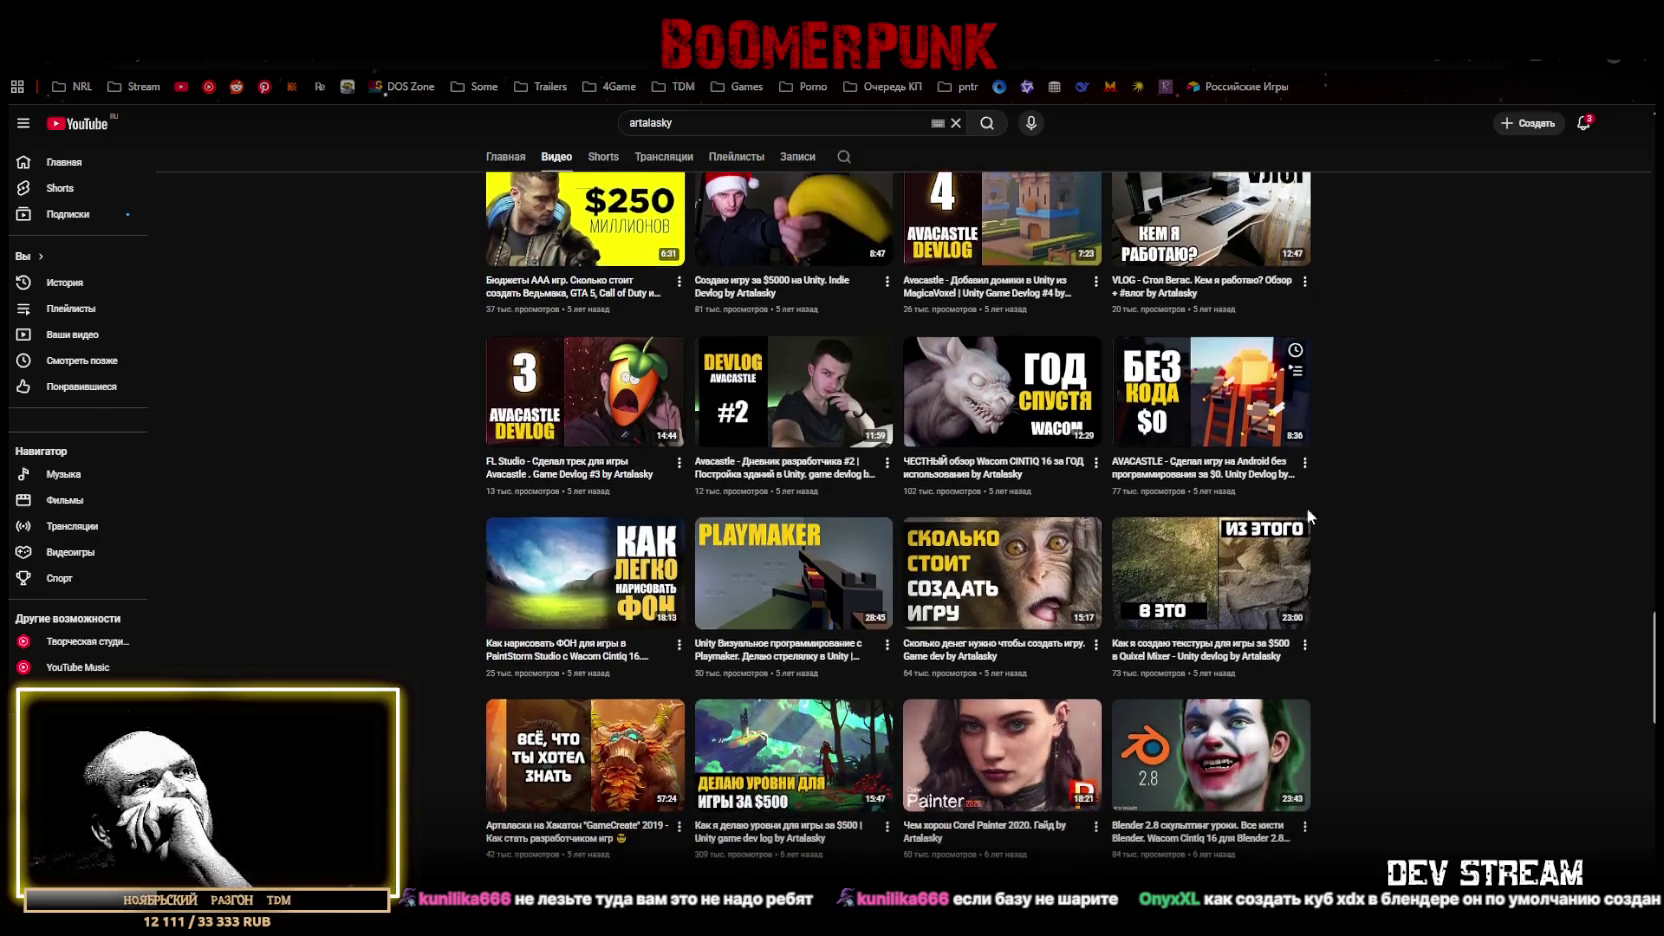
scroll(1179, 422, down, 3)
click(512, 60)
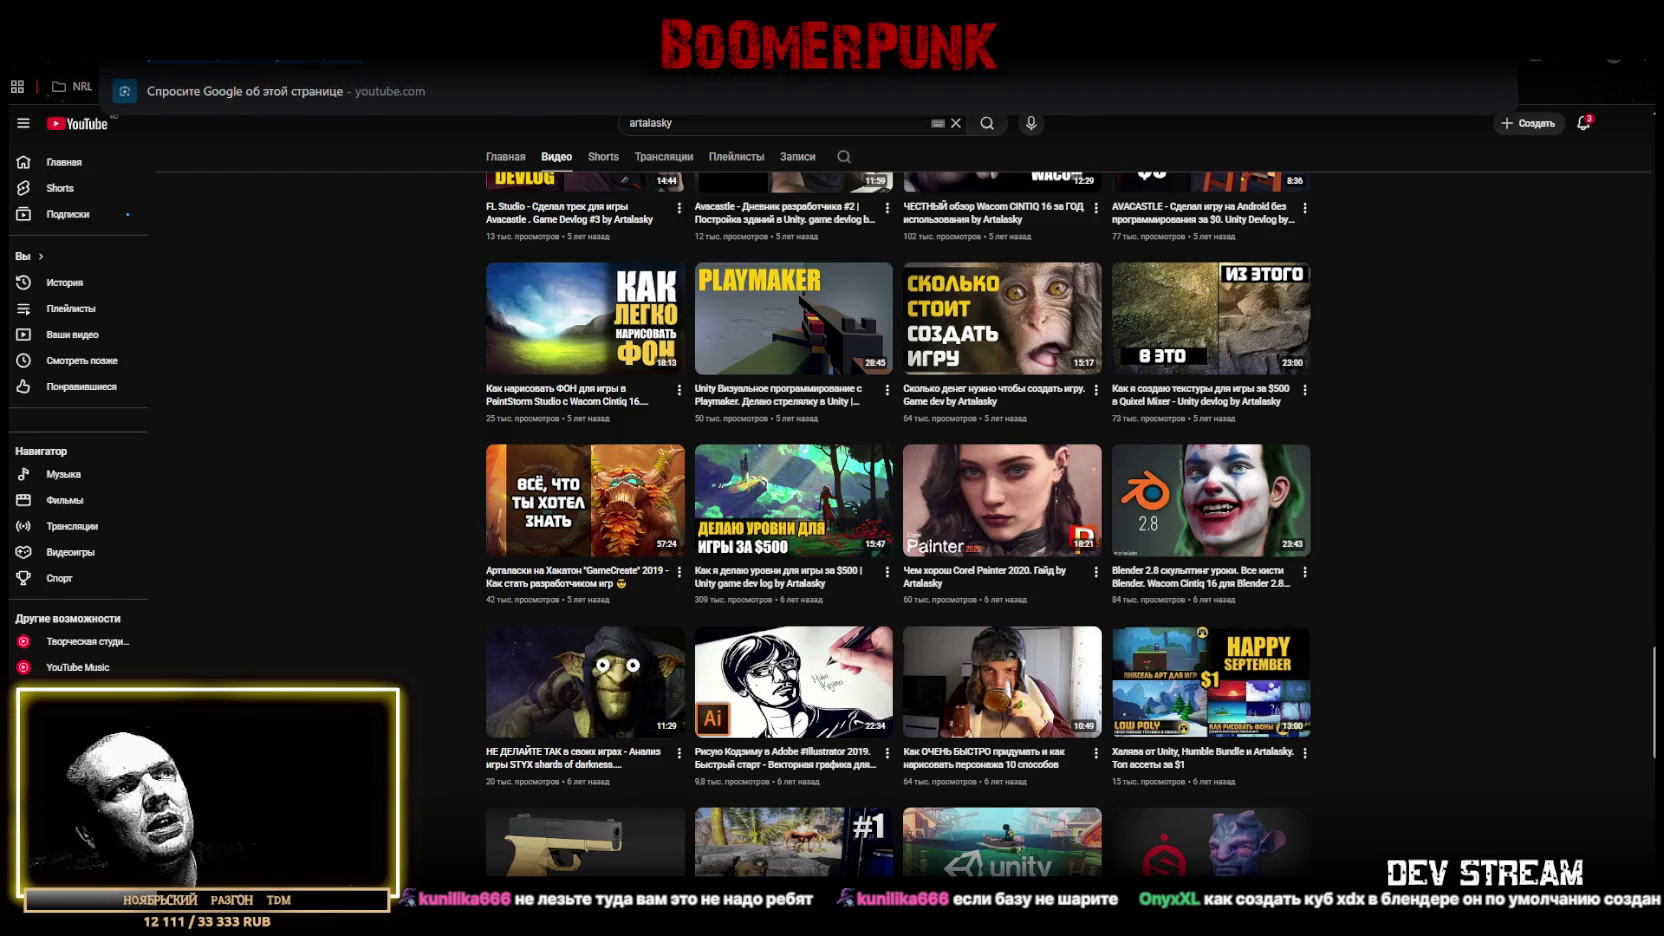
key(Escape)
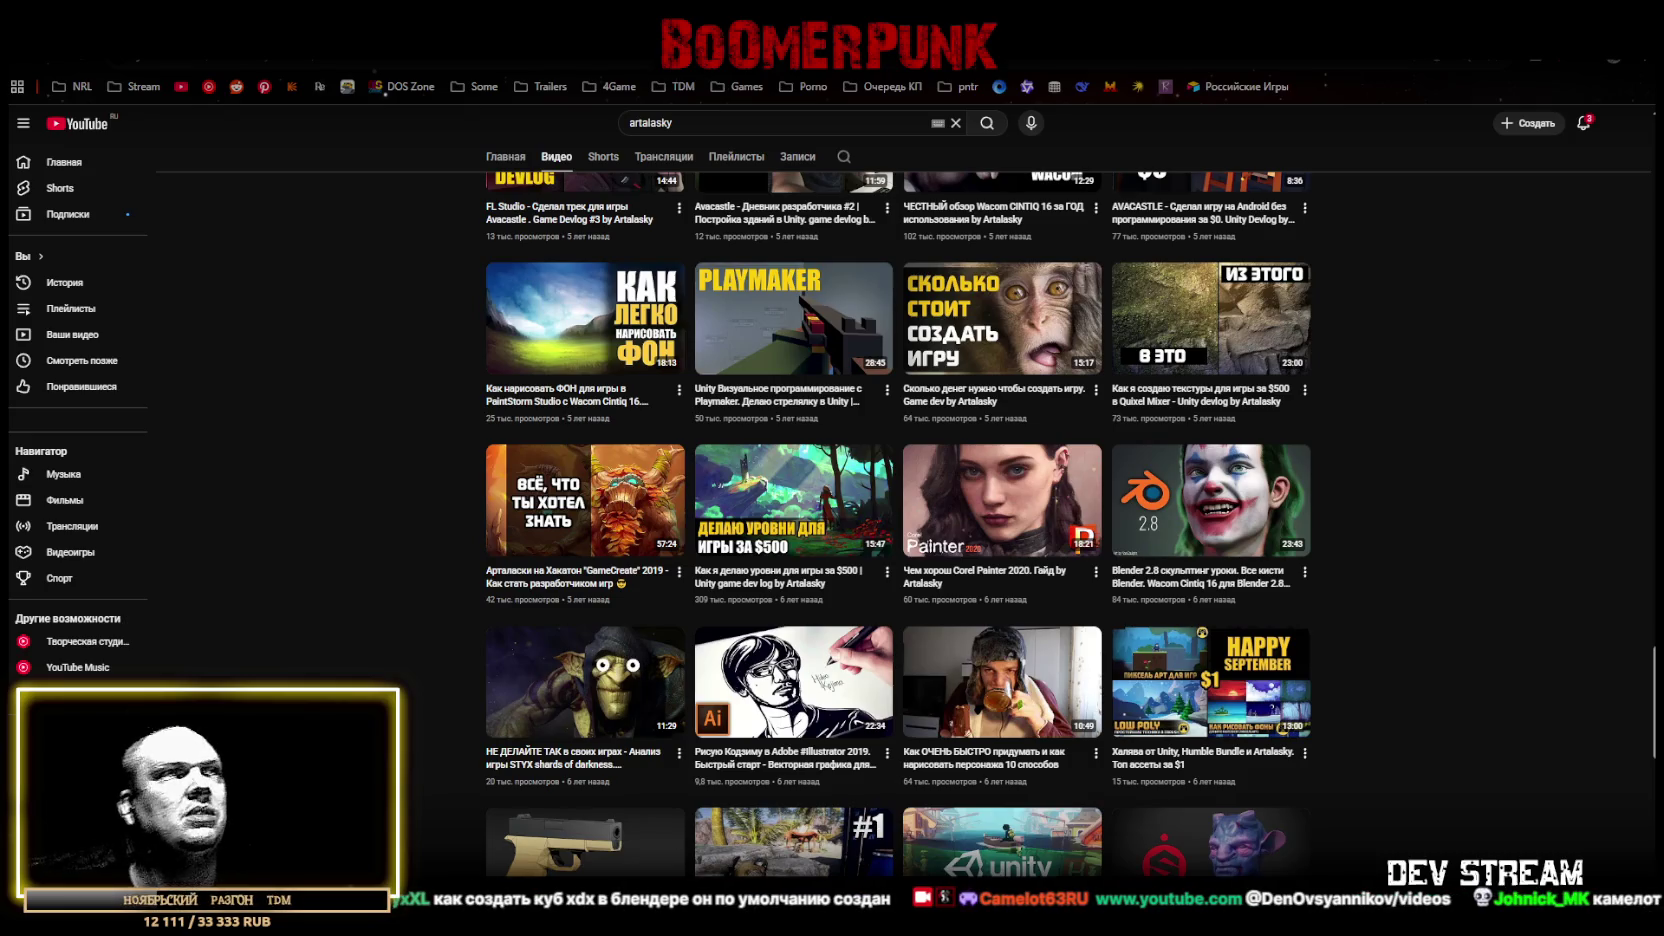
- Browse further down the video list and open an older Unity game-development video
scroll(1138, 592, down, 15)
scroll(1138, 592, up, 10)
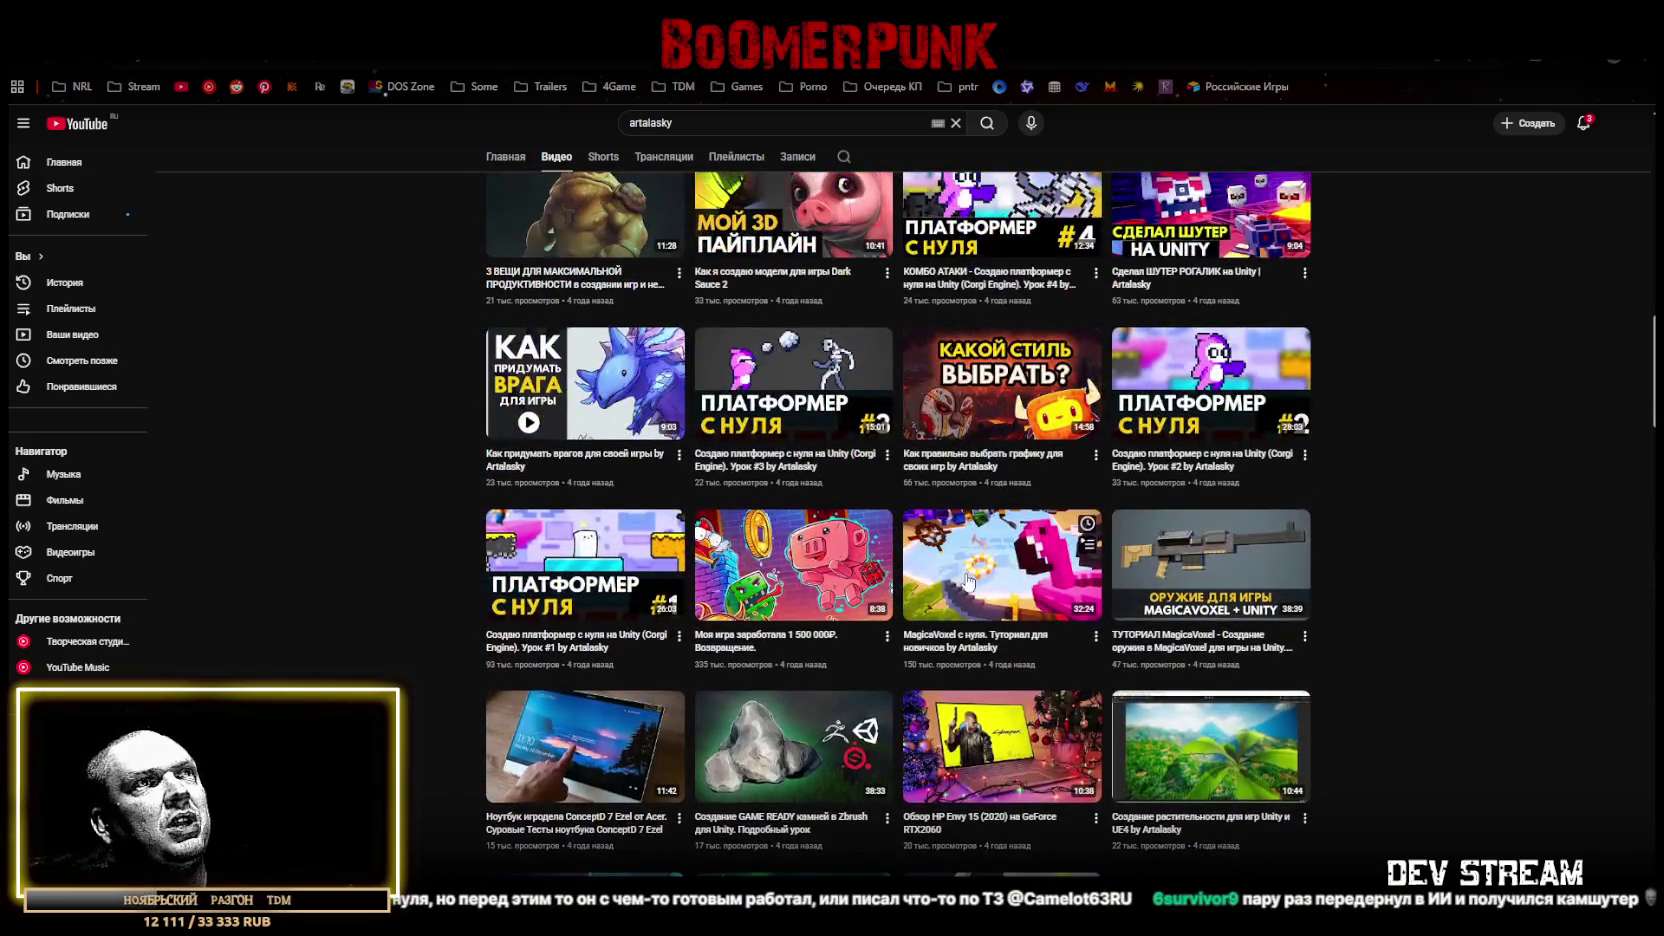
scroll(1417, 592, down, 3)
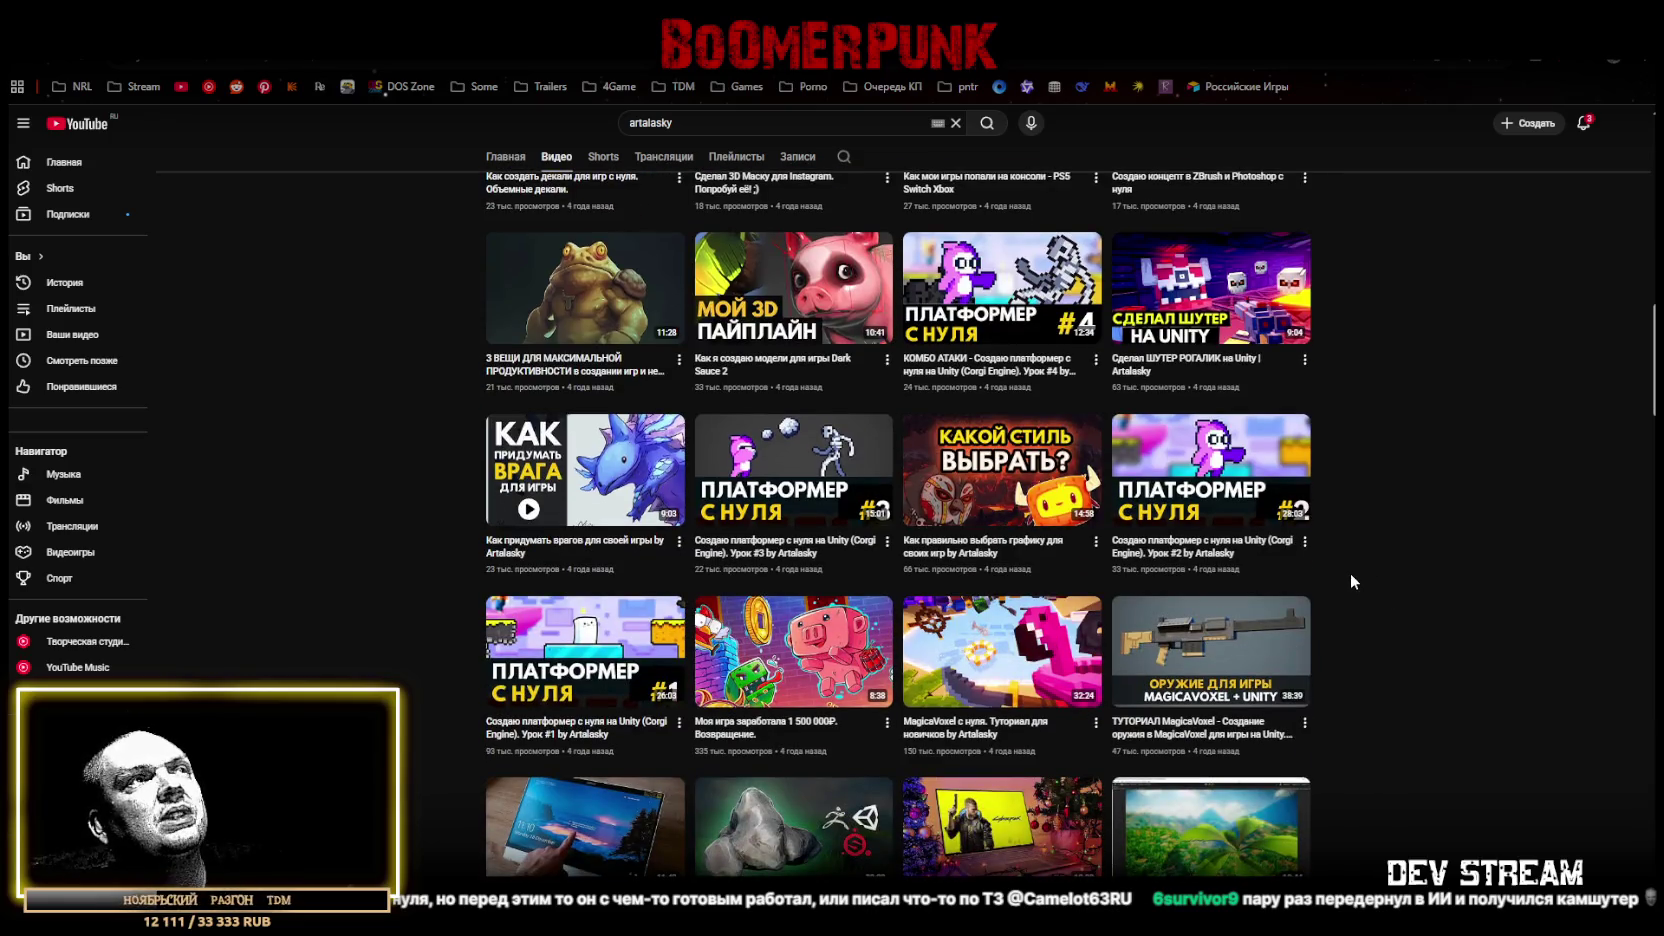
scroll(1349, 573, up, 4)
scroll(1300, 570, up, 4)
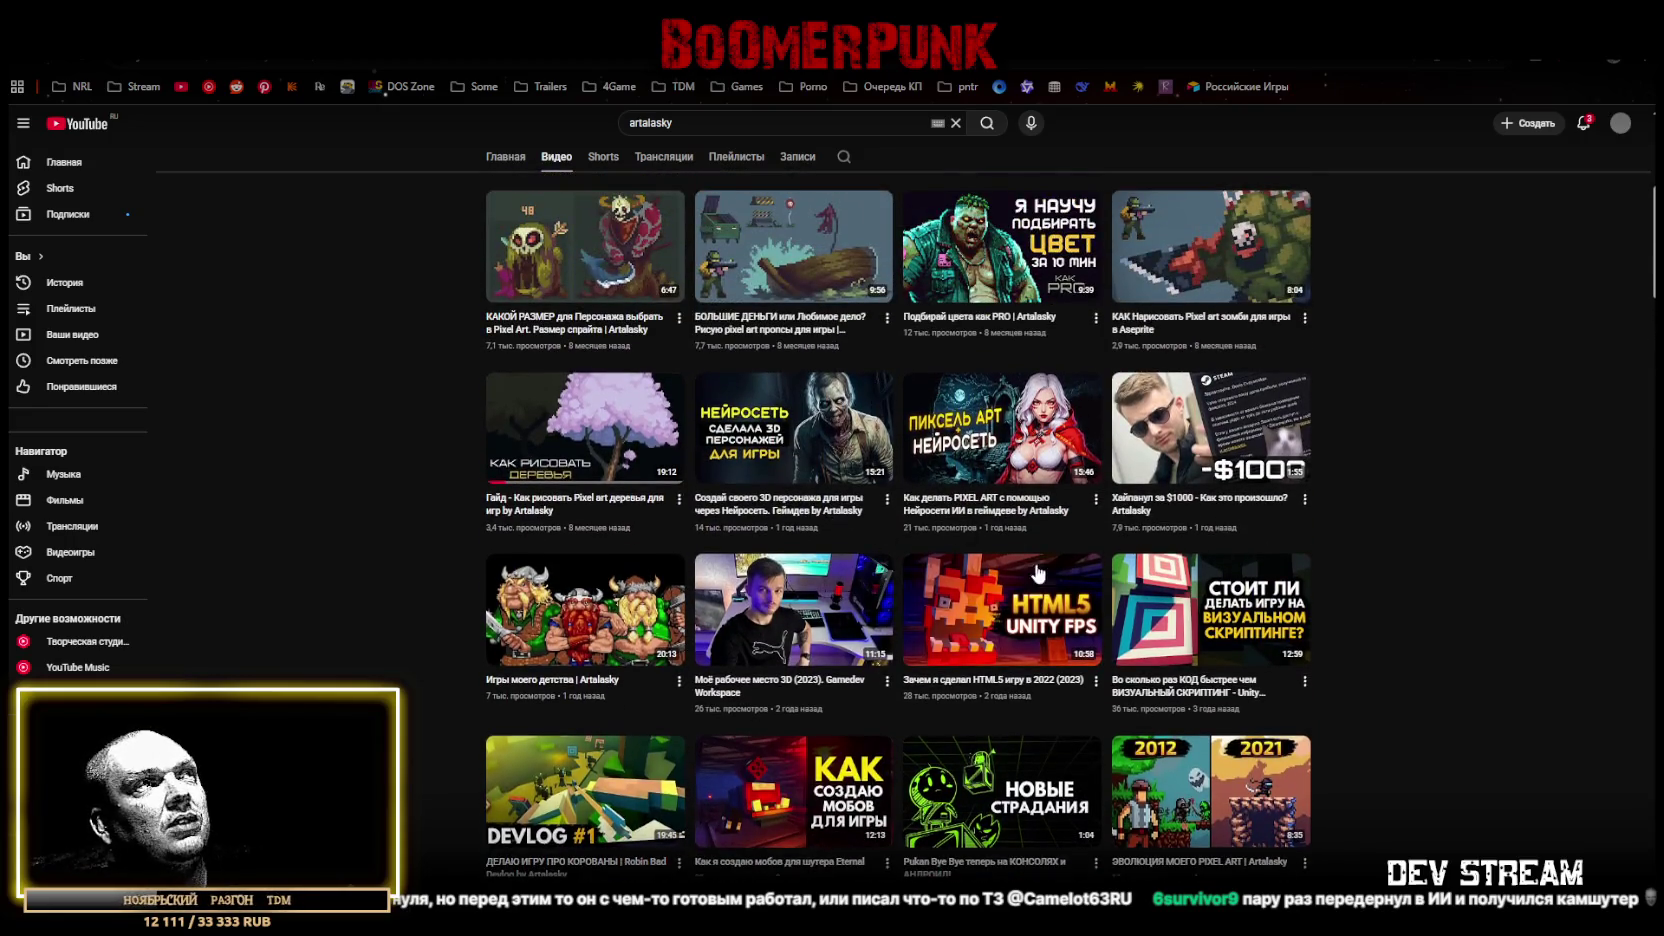
scroll(1210, 590, up, 4)
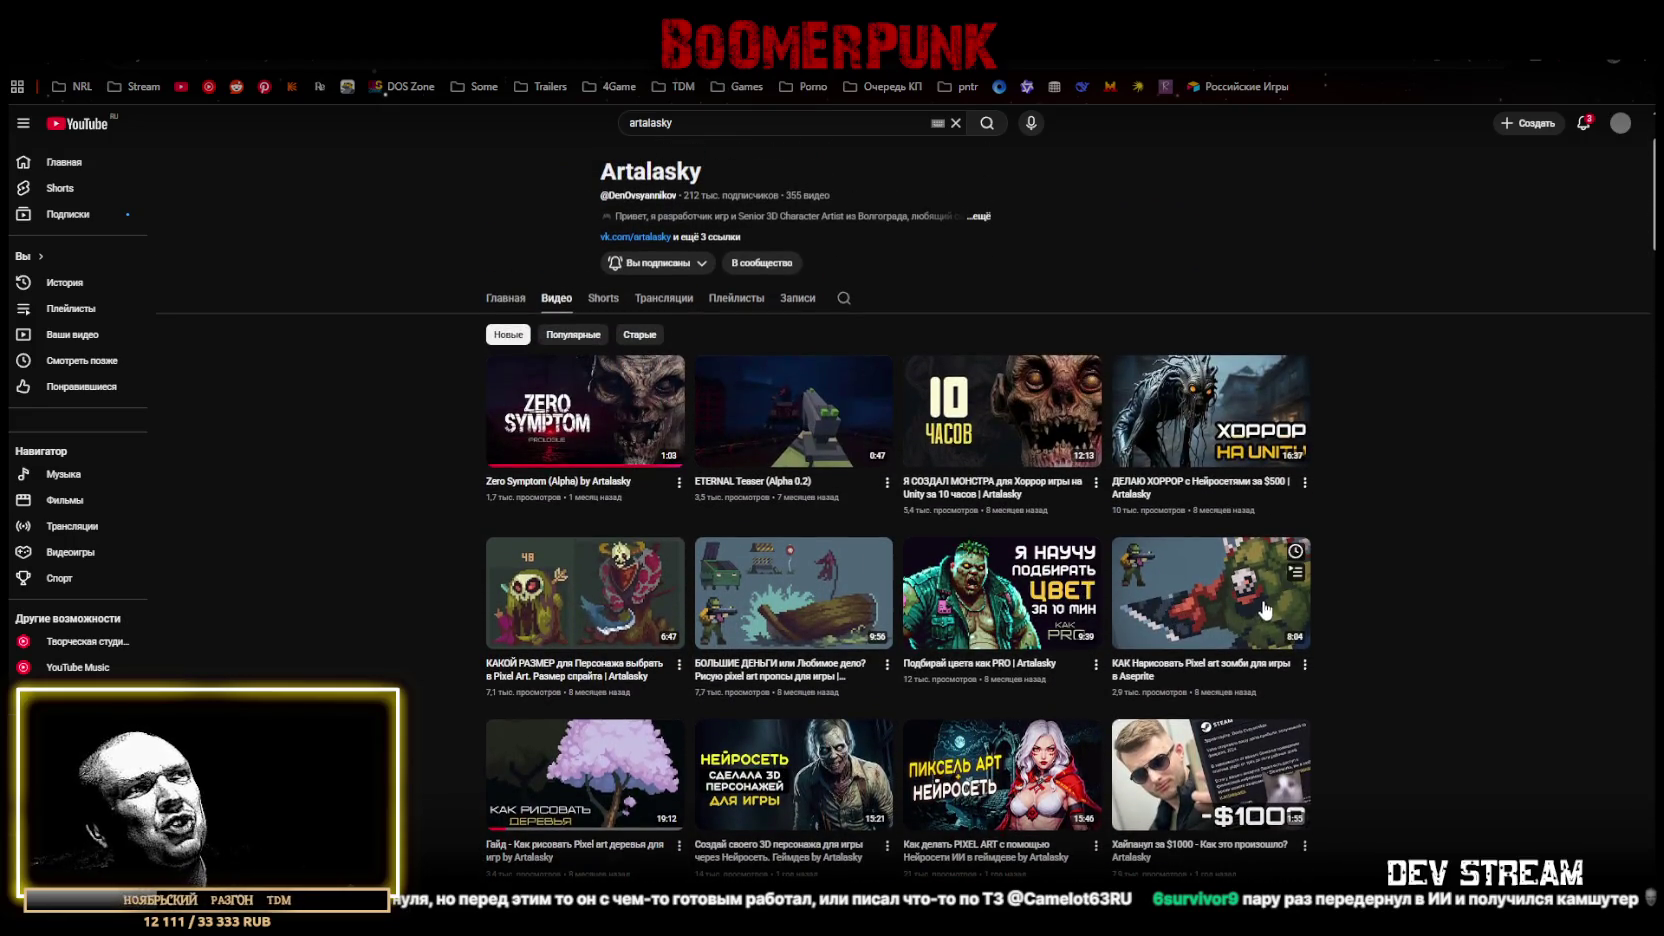
scroll(1000, 600, up, 2)
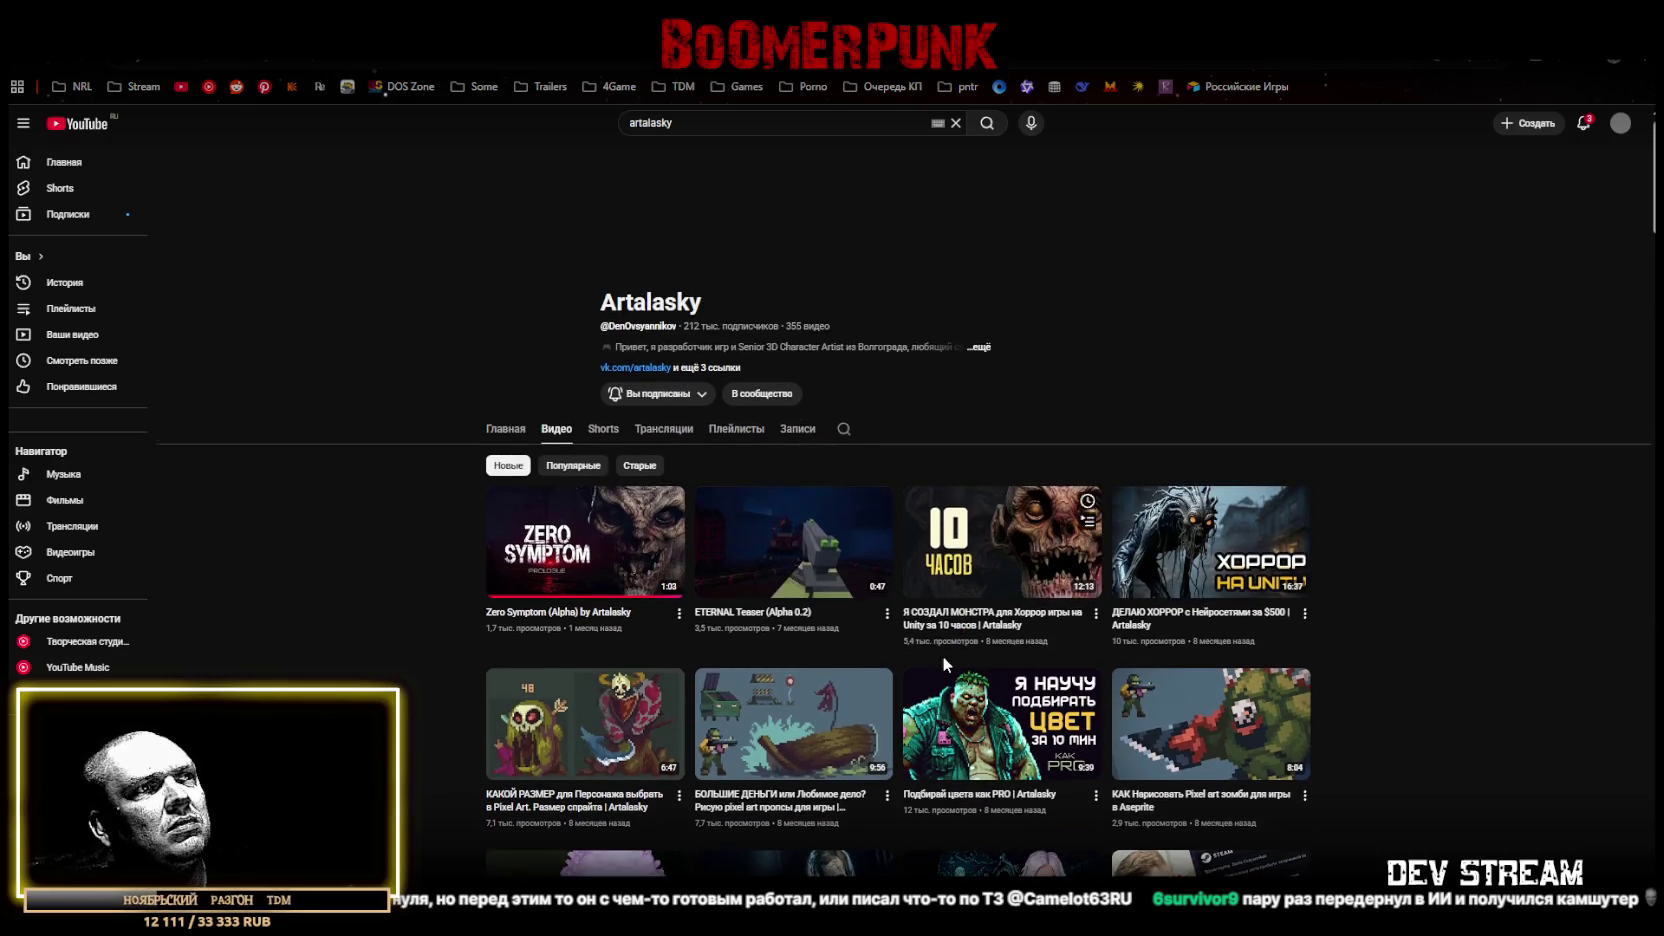
scroll(942, 655, down, 10)
scroll(950, 663, down, 3)
scroll(1140, 527, down, 3)
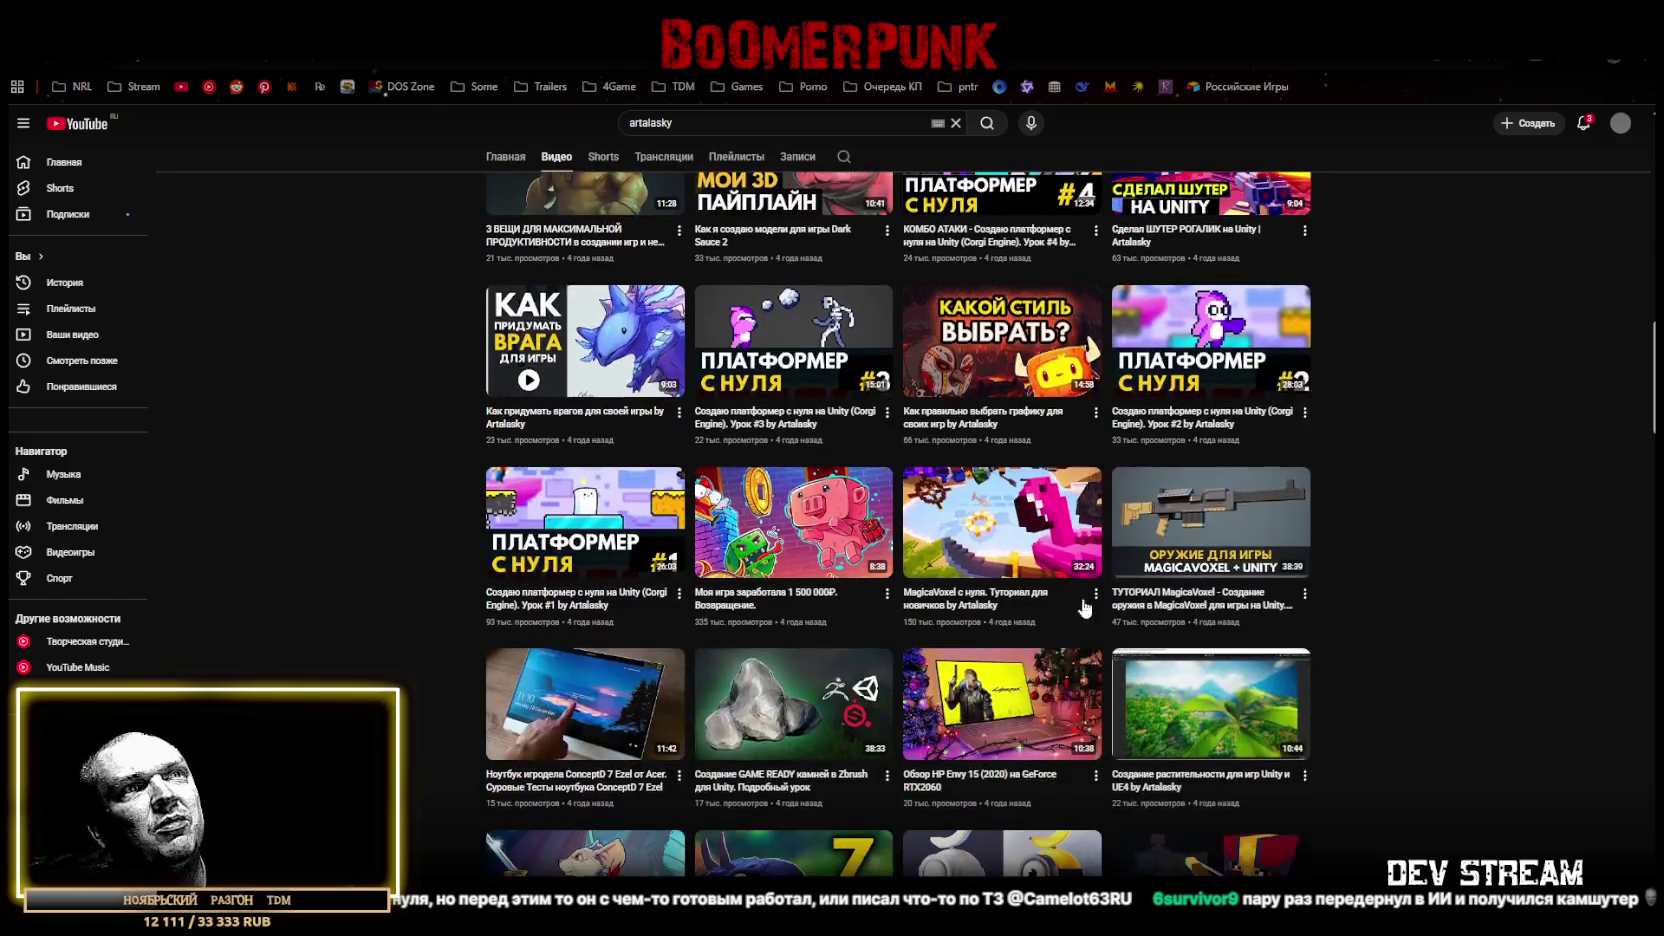
scroll(1335, 655, down, 2)
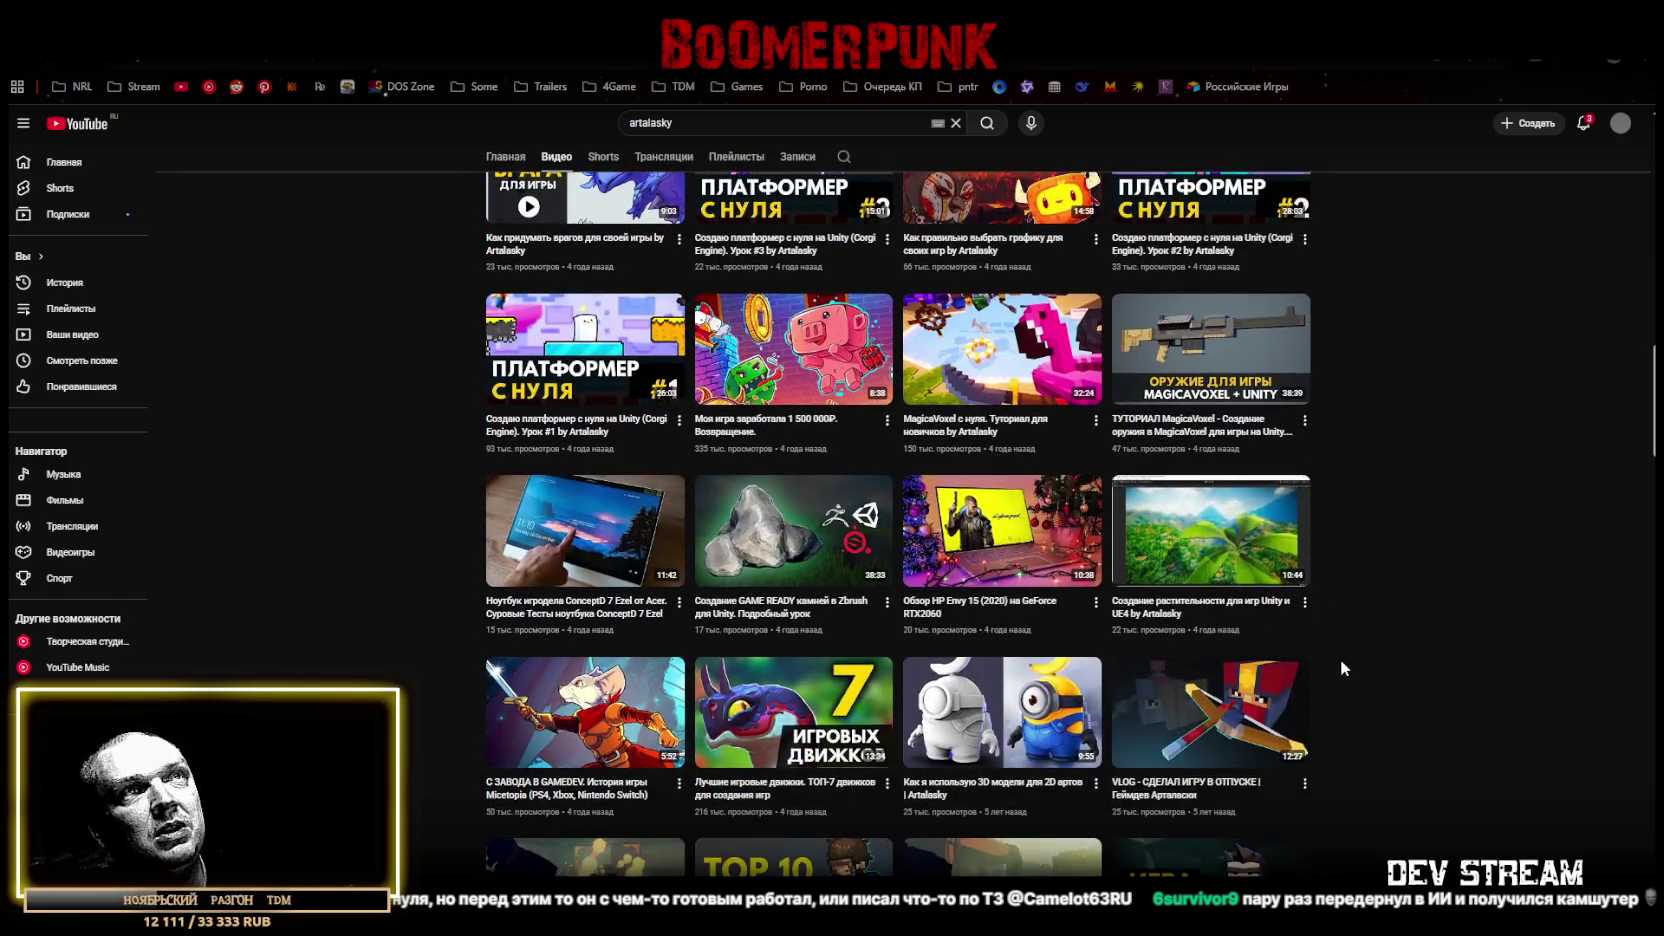
scroll(1318, 650, down, 1)
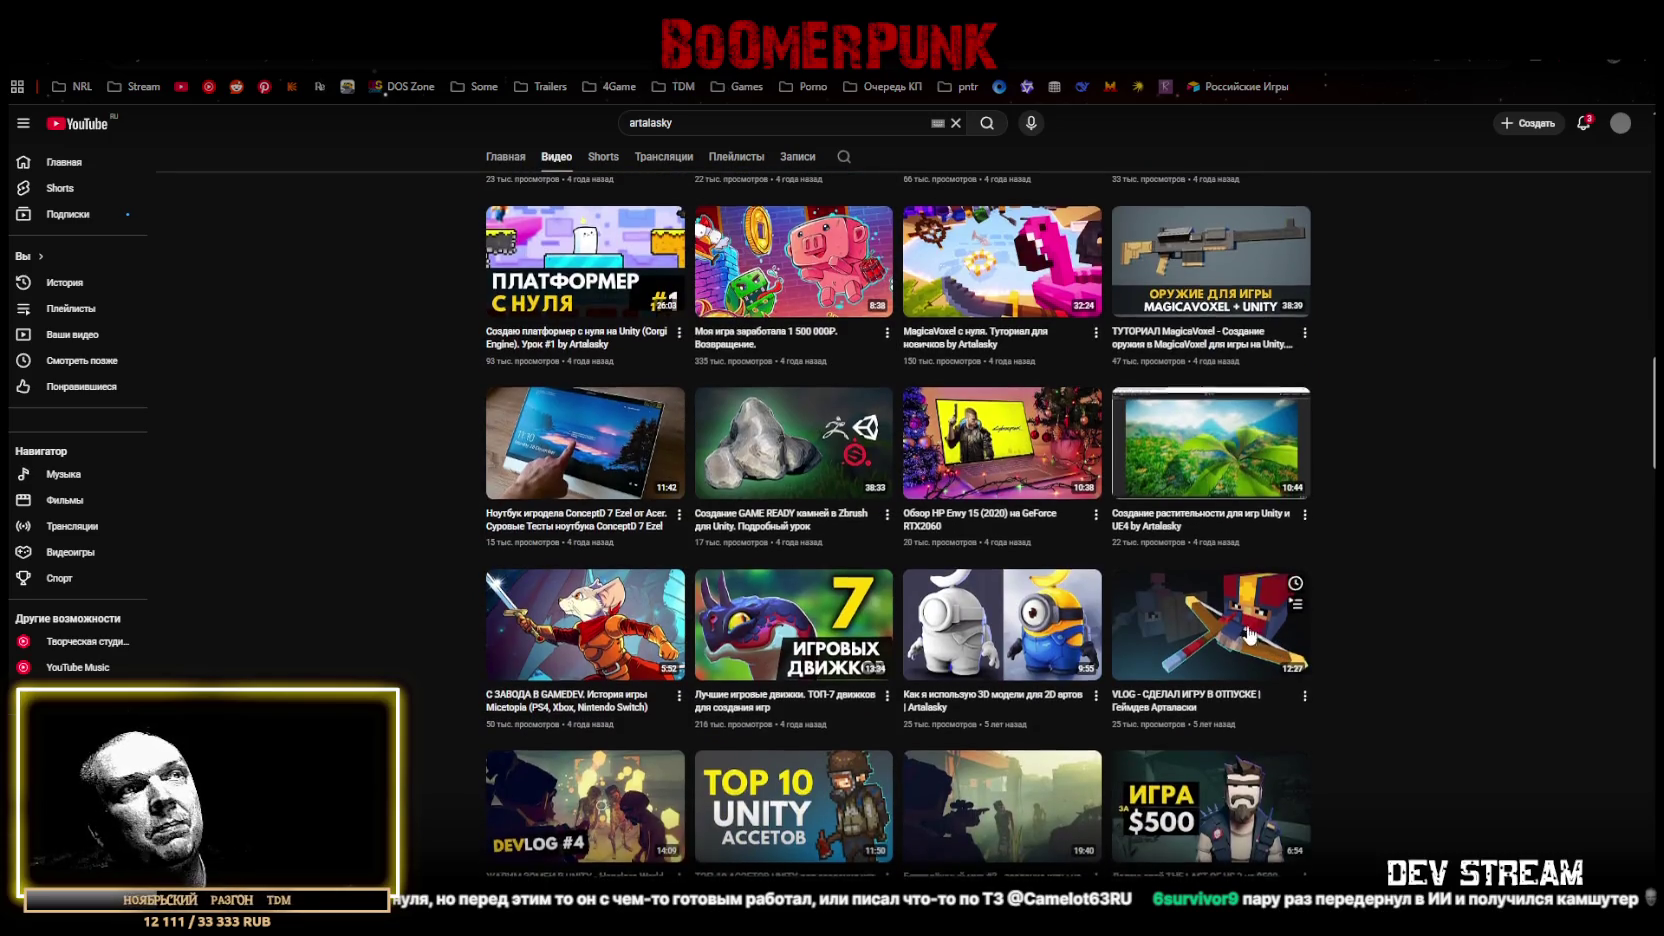
scroll(1245, 636, down, 2)
scroll(1241, 633, down, 2)
scroll(1230, 633, down, 2)
scroll(1218, 633, down, 2)
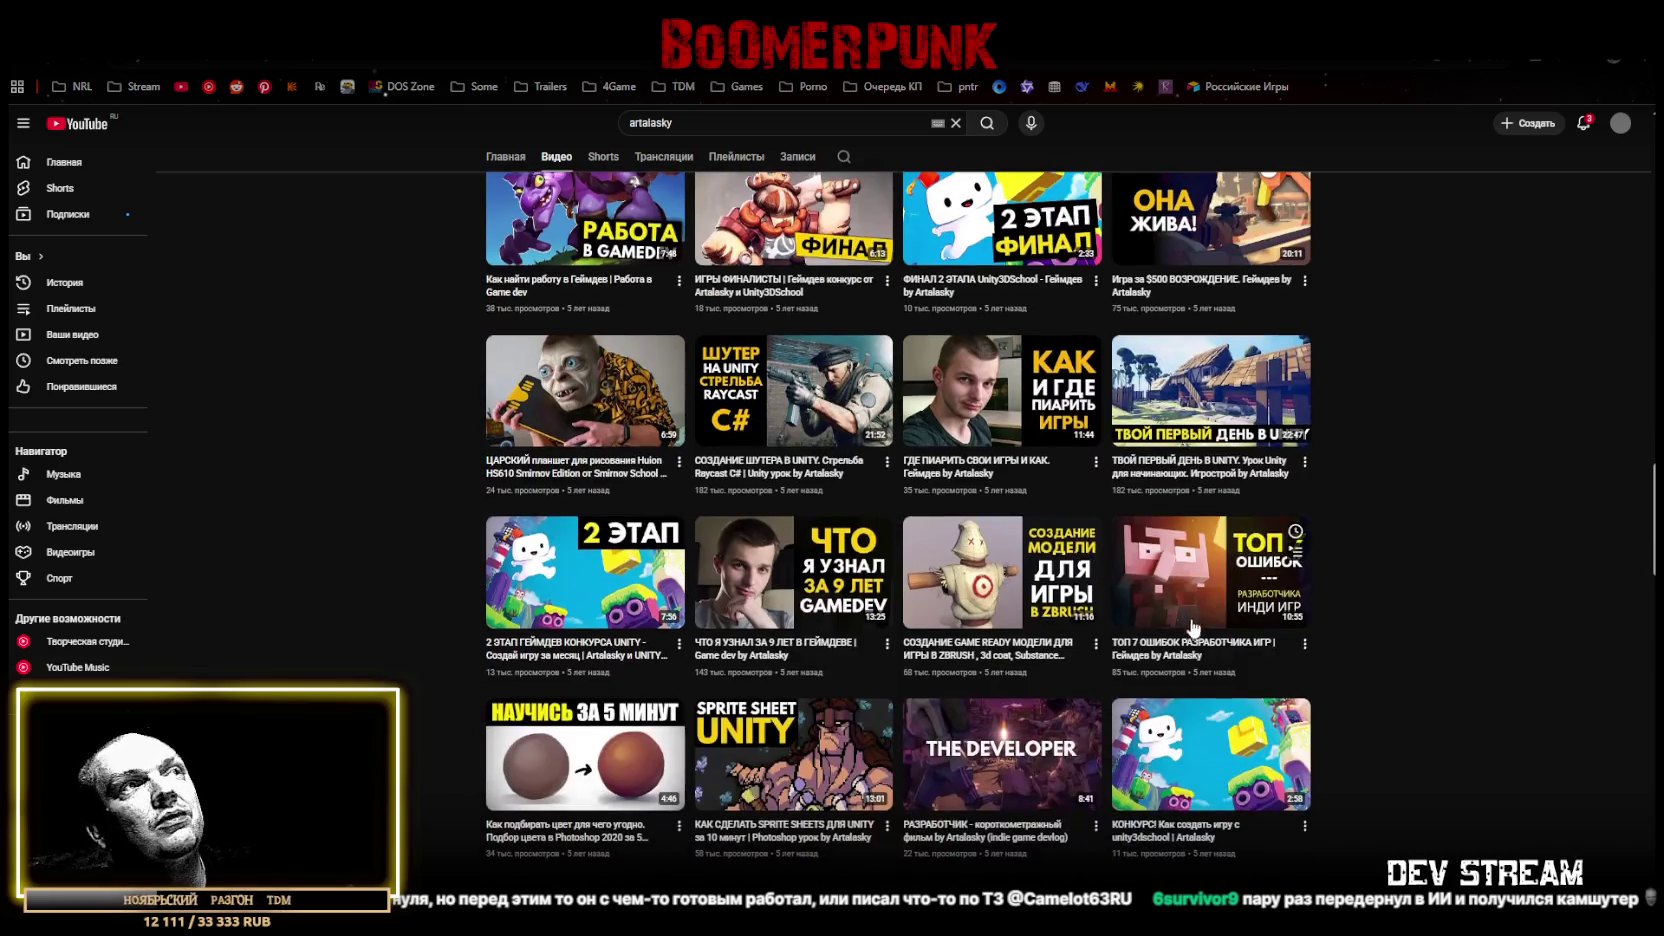
scroll(720, 470, up, 5)
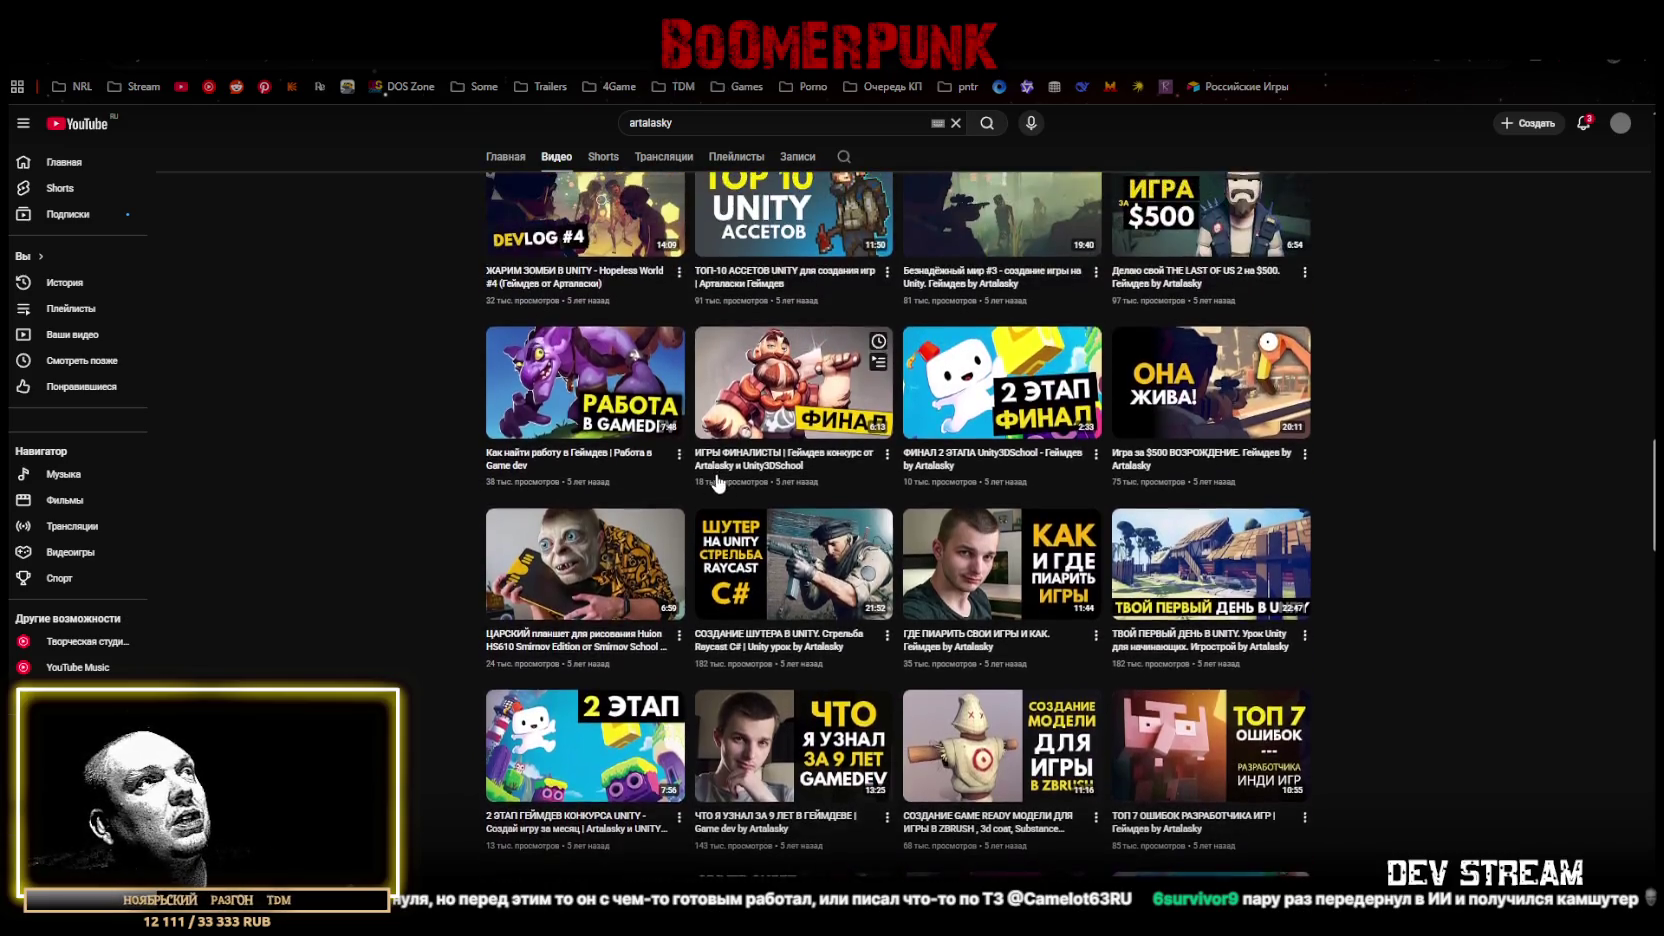
scroll(712, 483, up, 3)
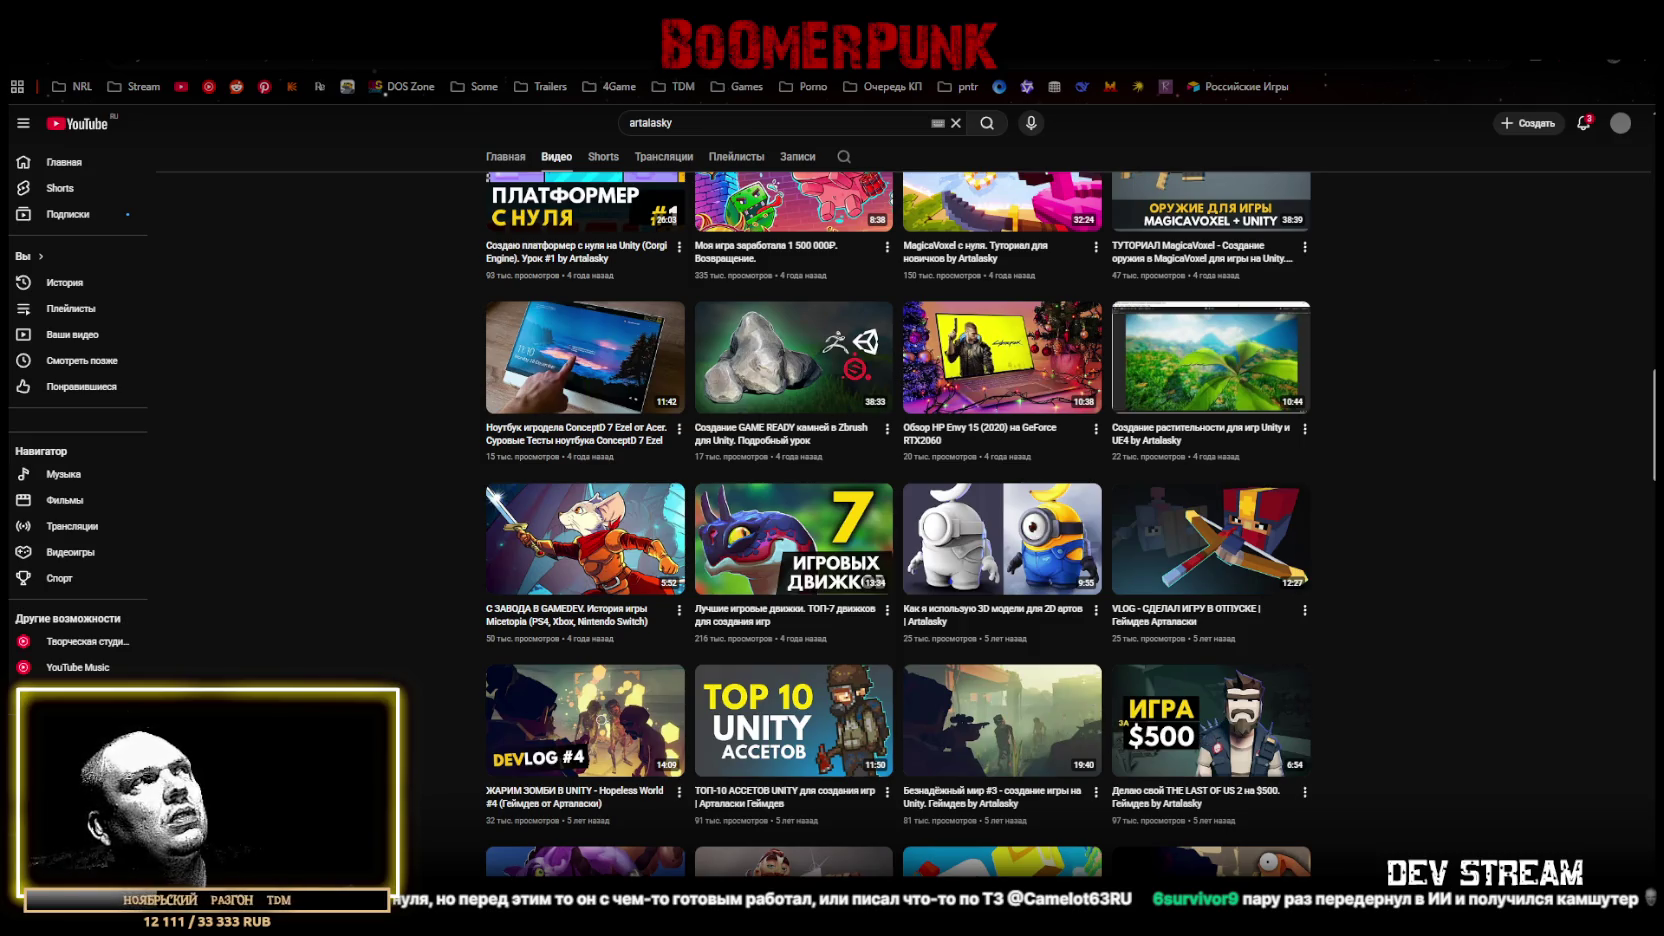
click(668, 585)
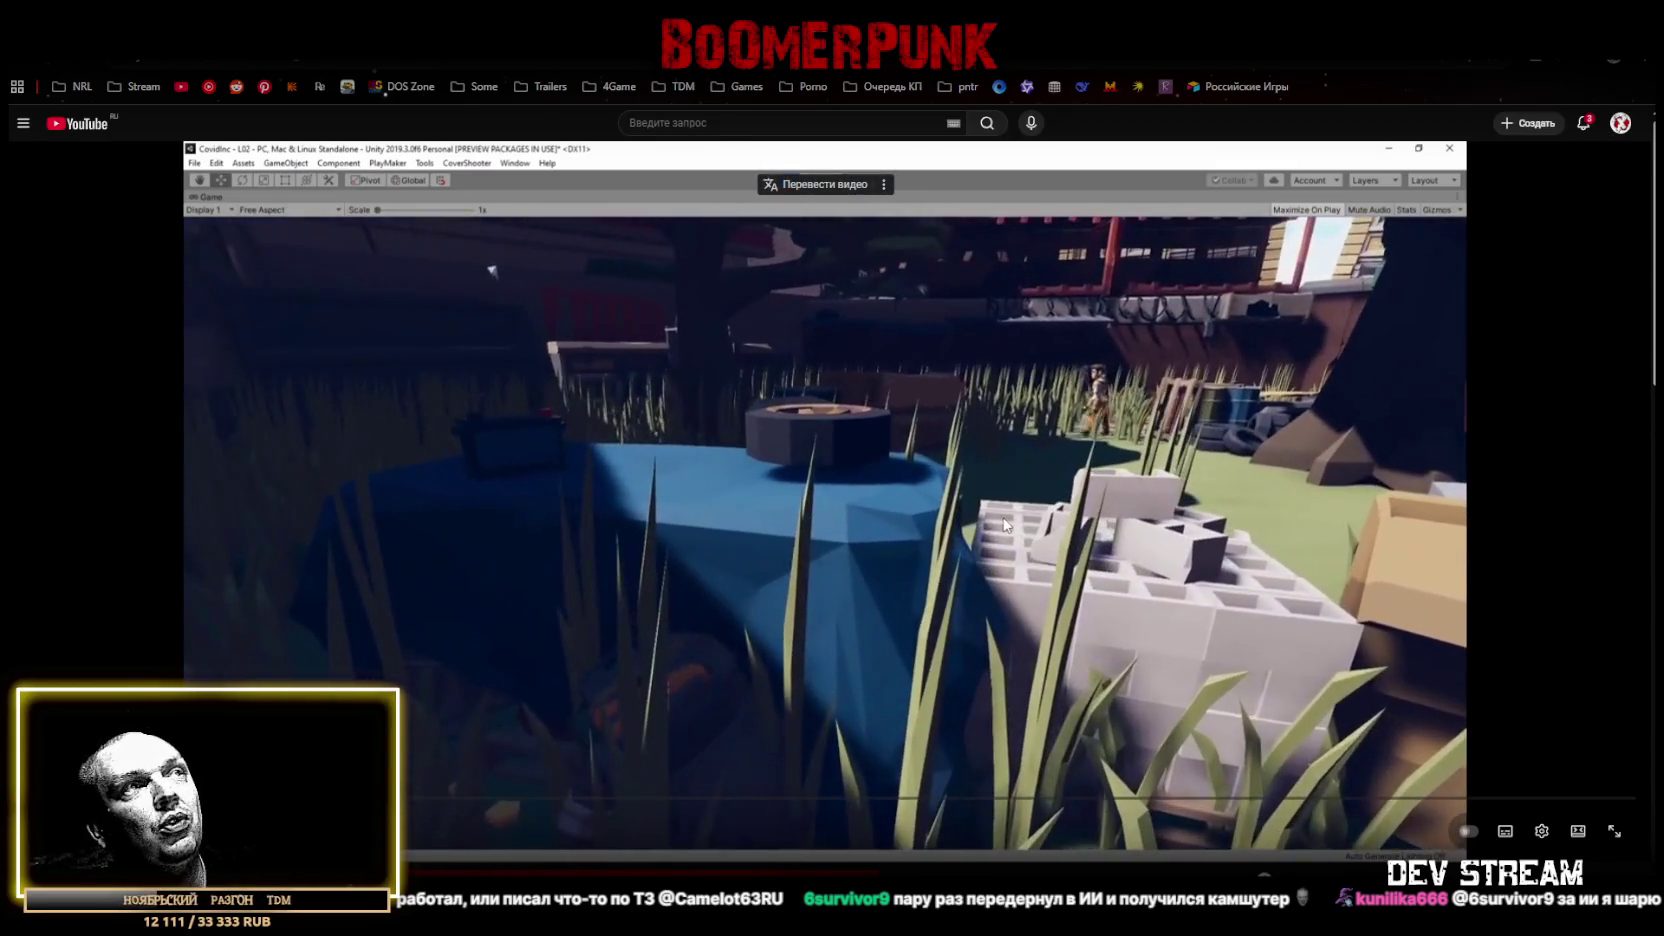
- Scrub the video forward to where its level is built in the Unity editor
scroll(1005, 525, down, 1)
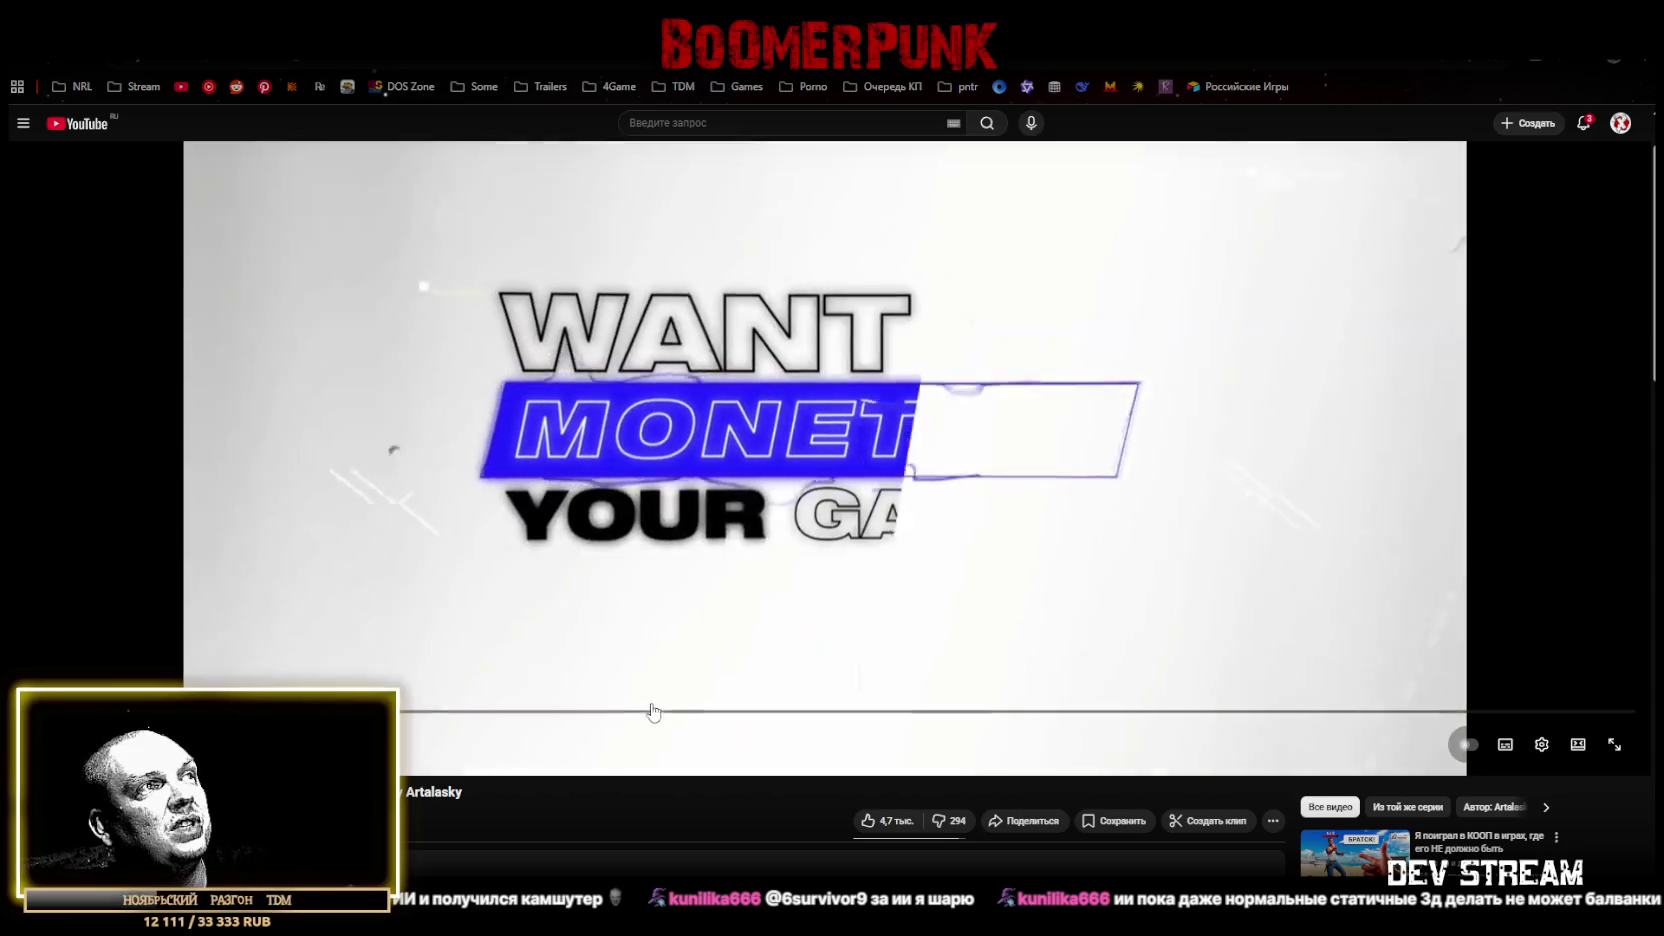
drag(650, 710, 629, 720)
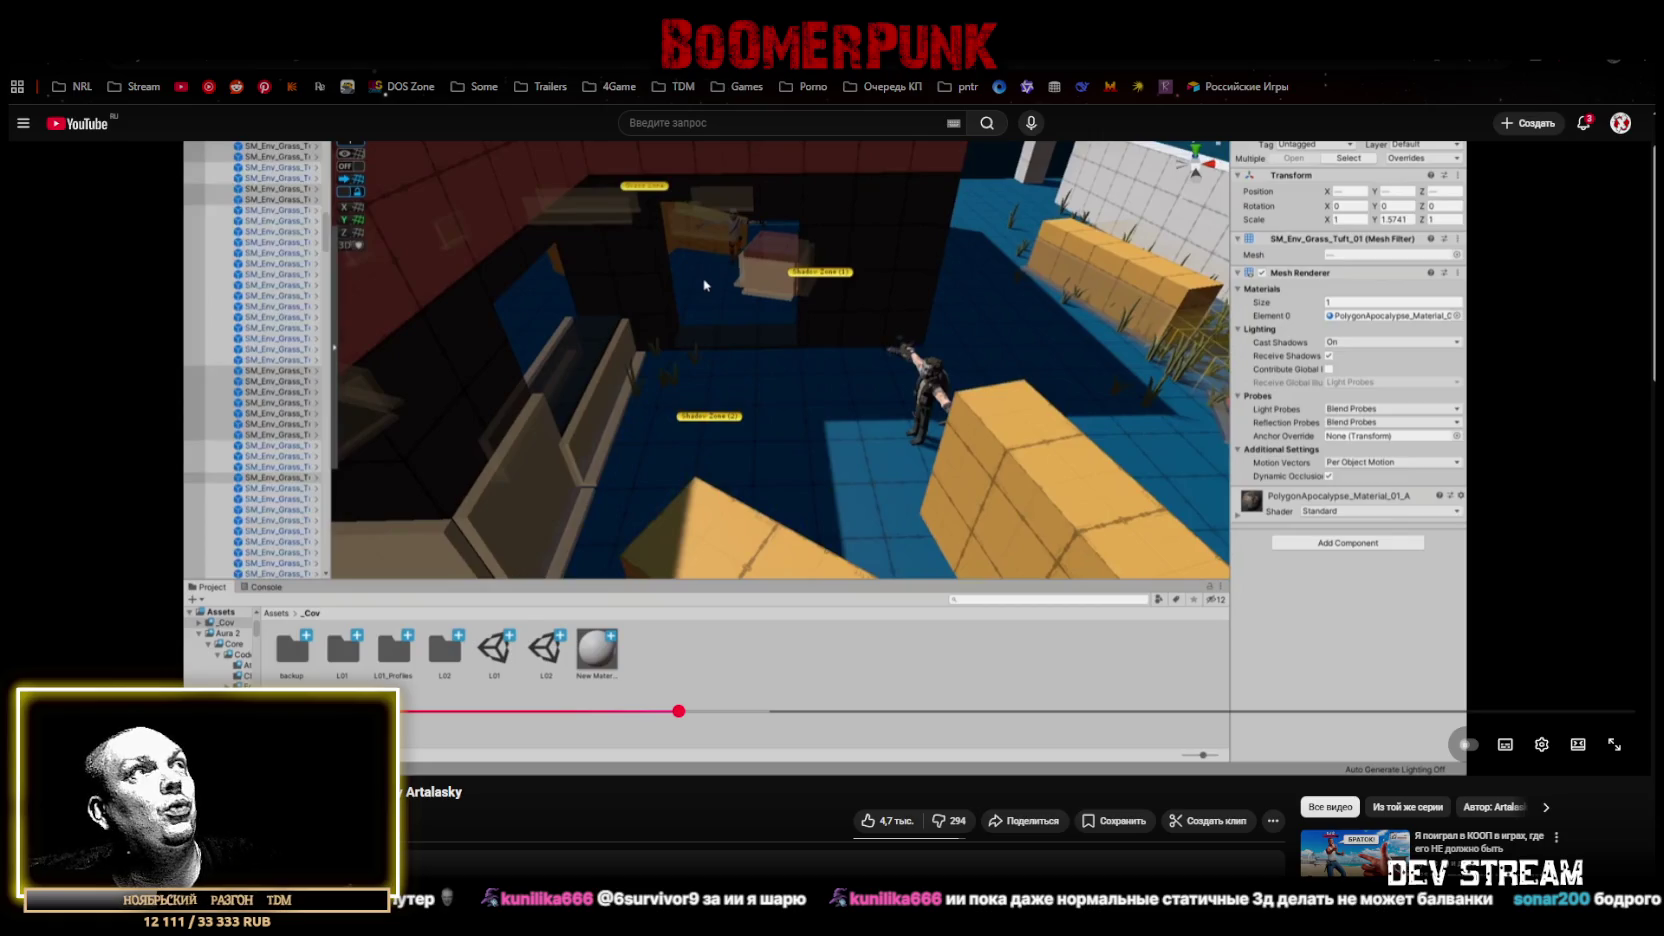
- Dismiss the address-bar suggestions and scroll the watch page to the 'Безнадежный мир, часть 3' title card
key(ctrl+l)
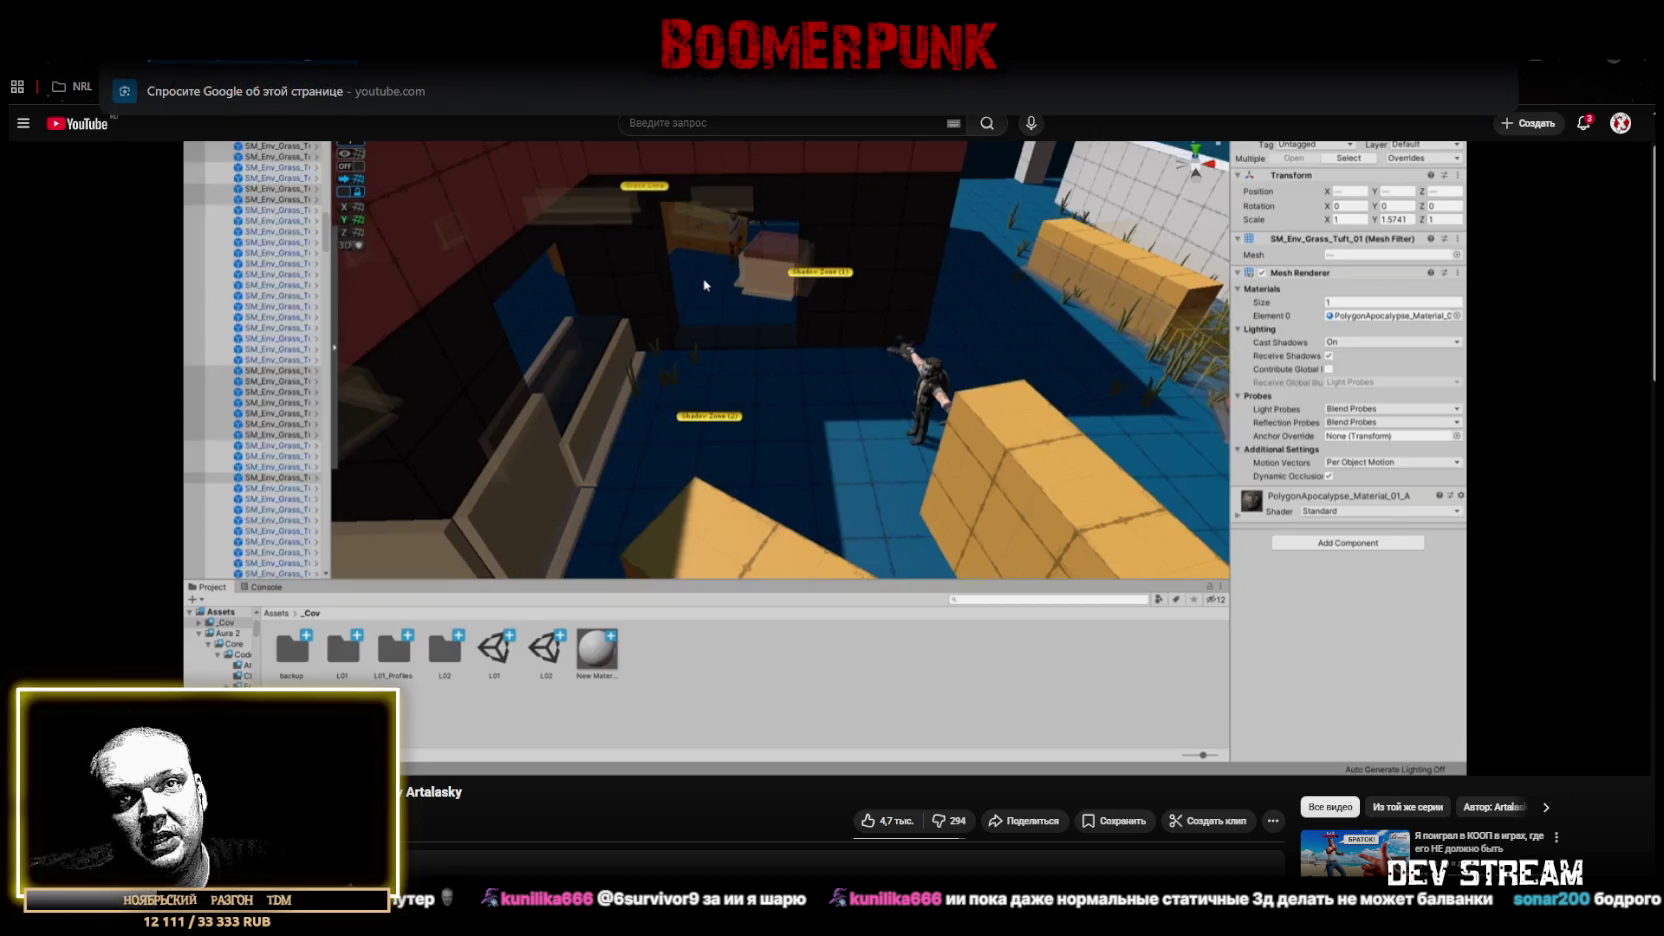
key(Escape)
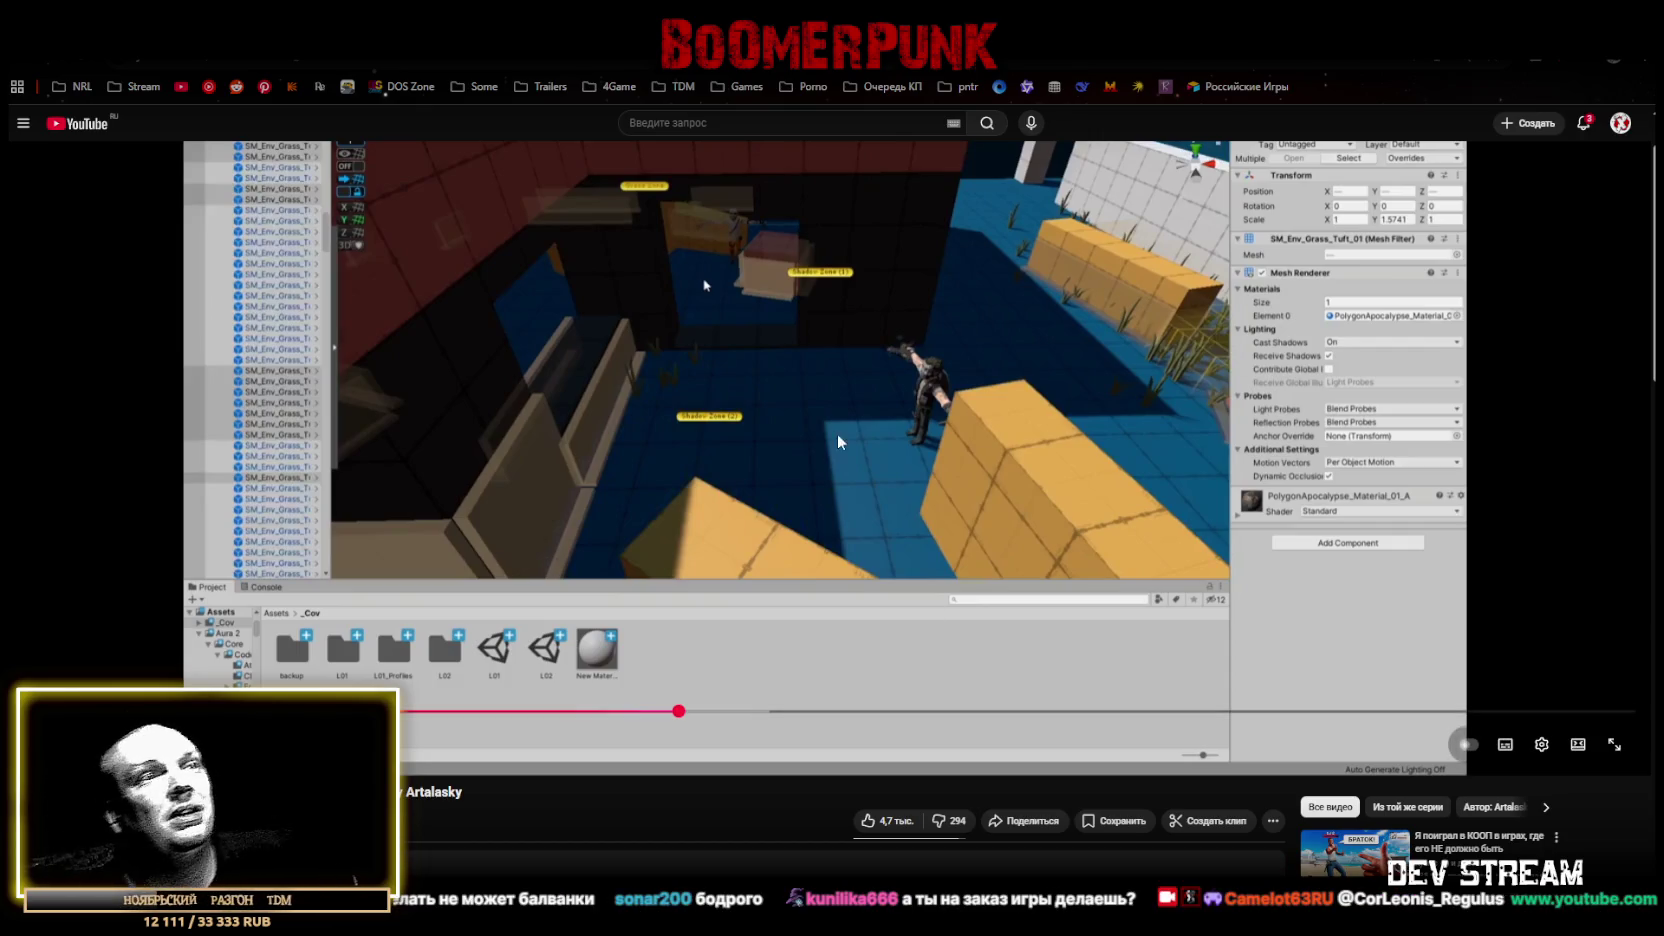
scroll(580, 700, down, 4)
scroll(665, 710, up, 2)
scroll(671, 690, up, 2)
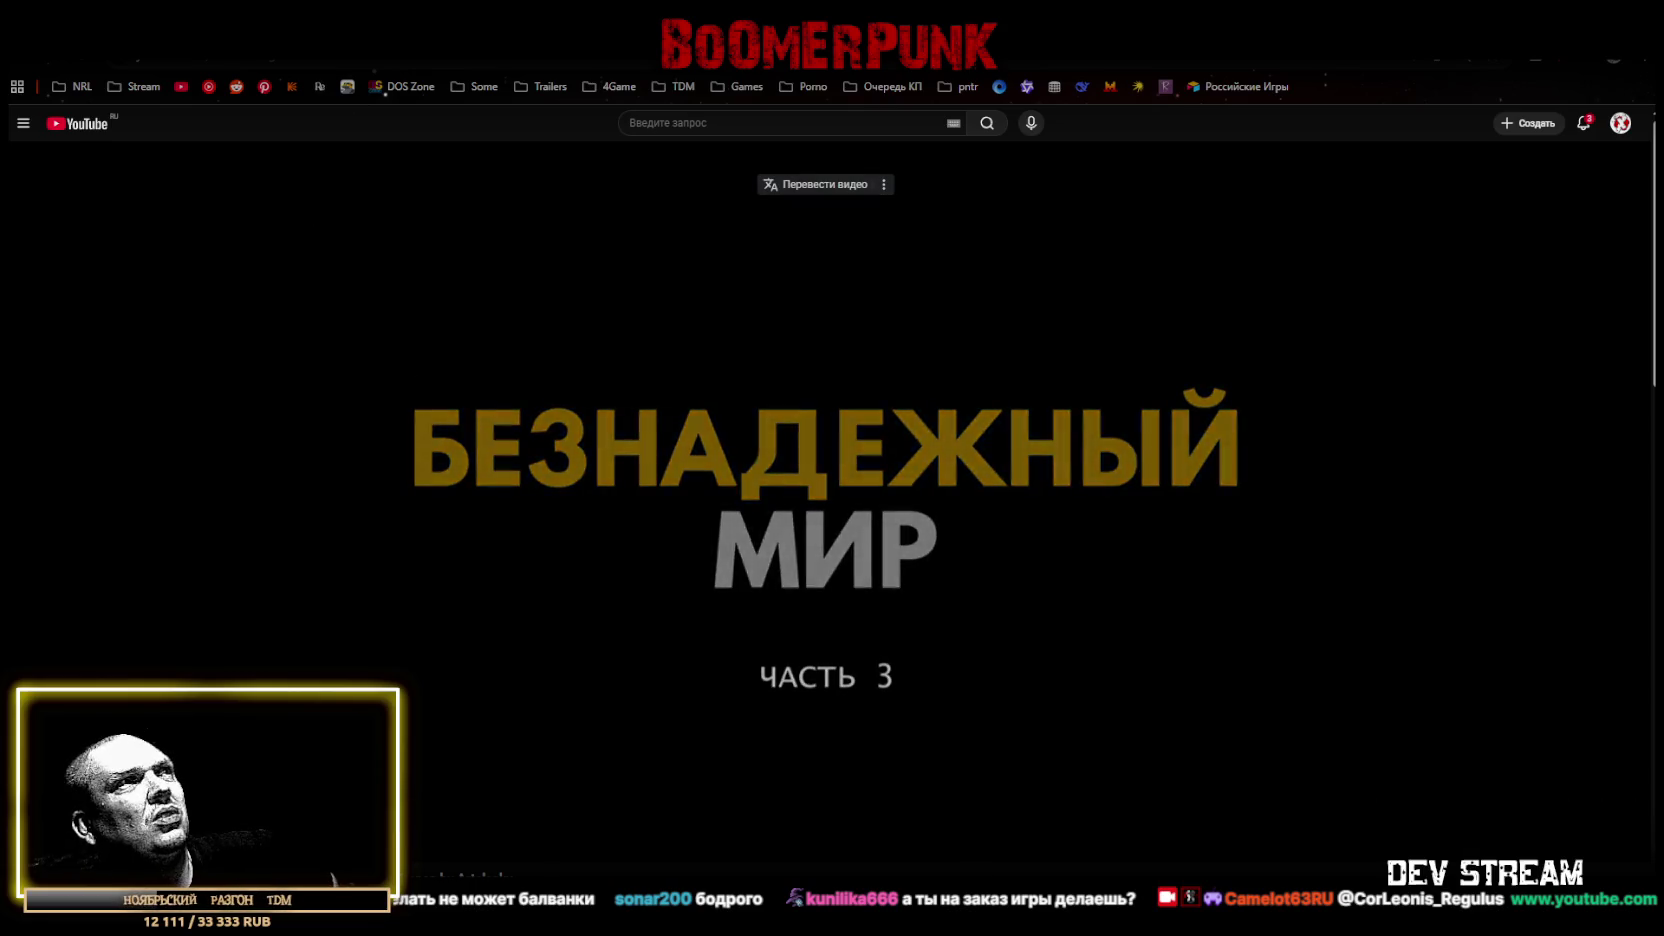
- Go back to the Artalasky channel's video list, then switch to the Unity editor
key(alt+Left)
scroll(233, 563, up, 5)
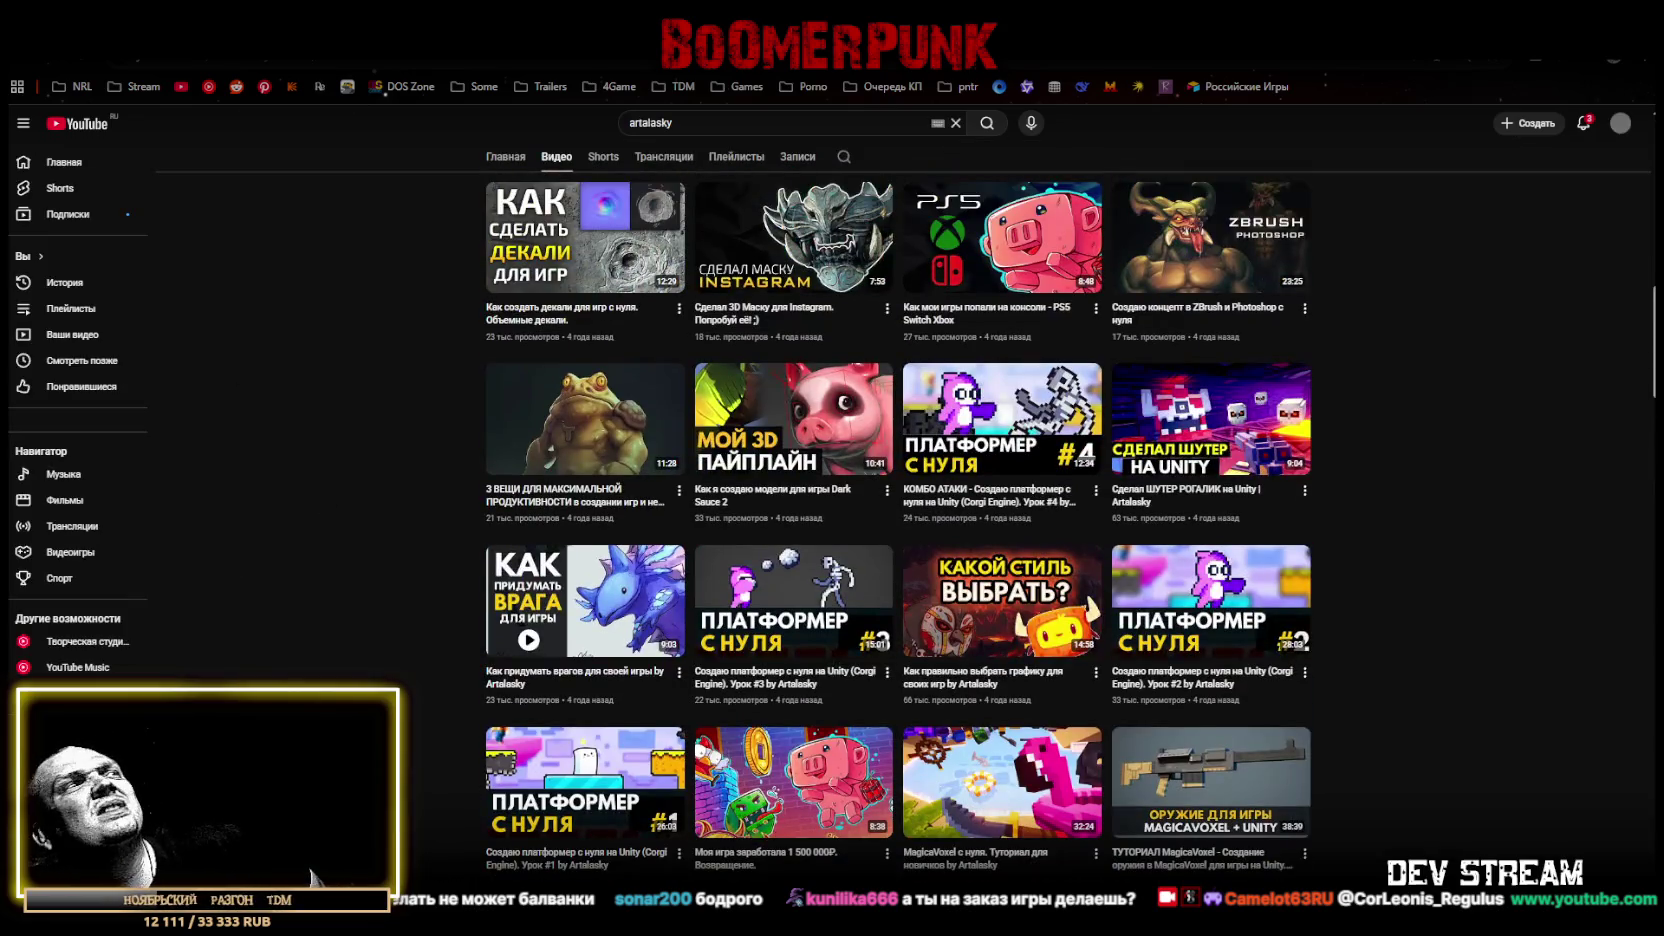
key(alt+Tab)
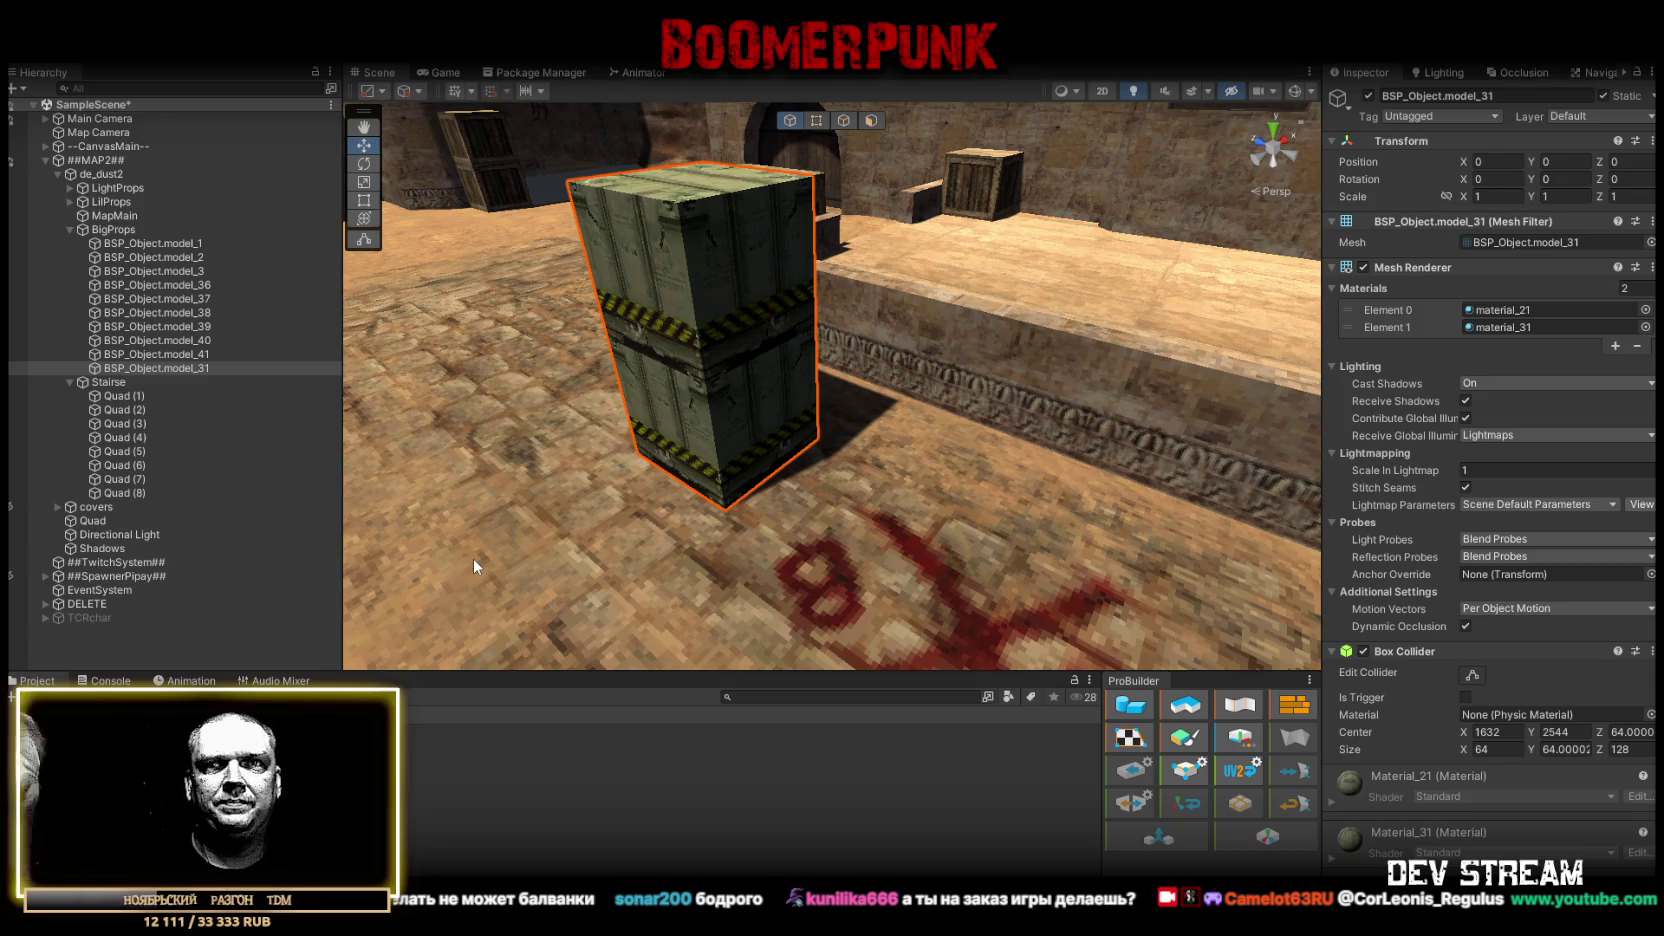
- Collapse ##MAP2## and run the dust2 level with the Game view maximized
mouse_move(809, 286)
mouse_down()
mouse_move(979, 385)
mouse_move(1144, 406)
mouse_move(1105, 404)
mouse_up()
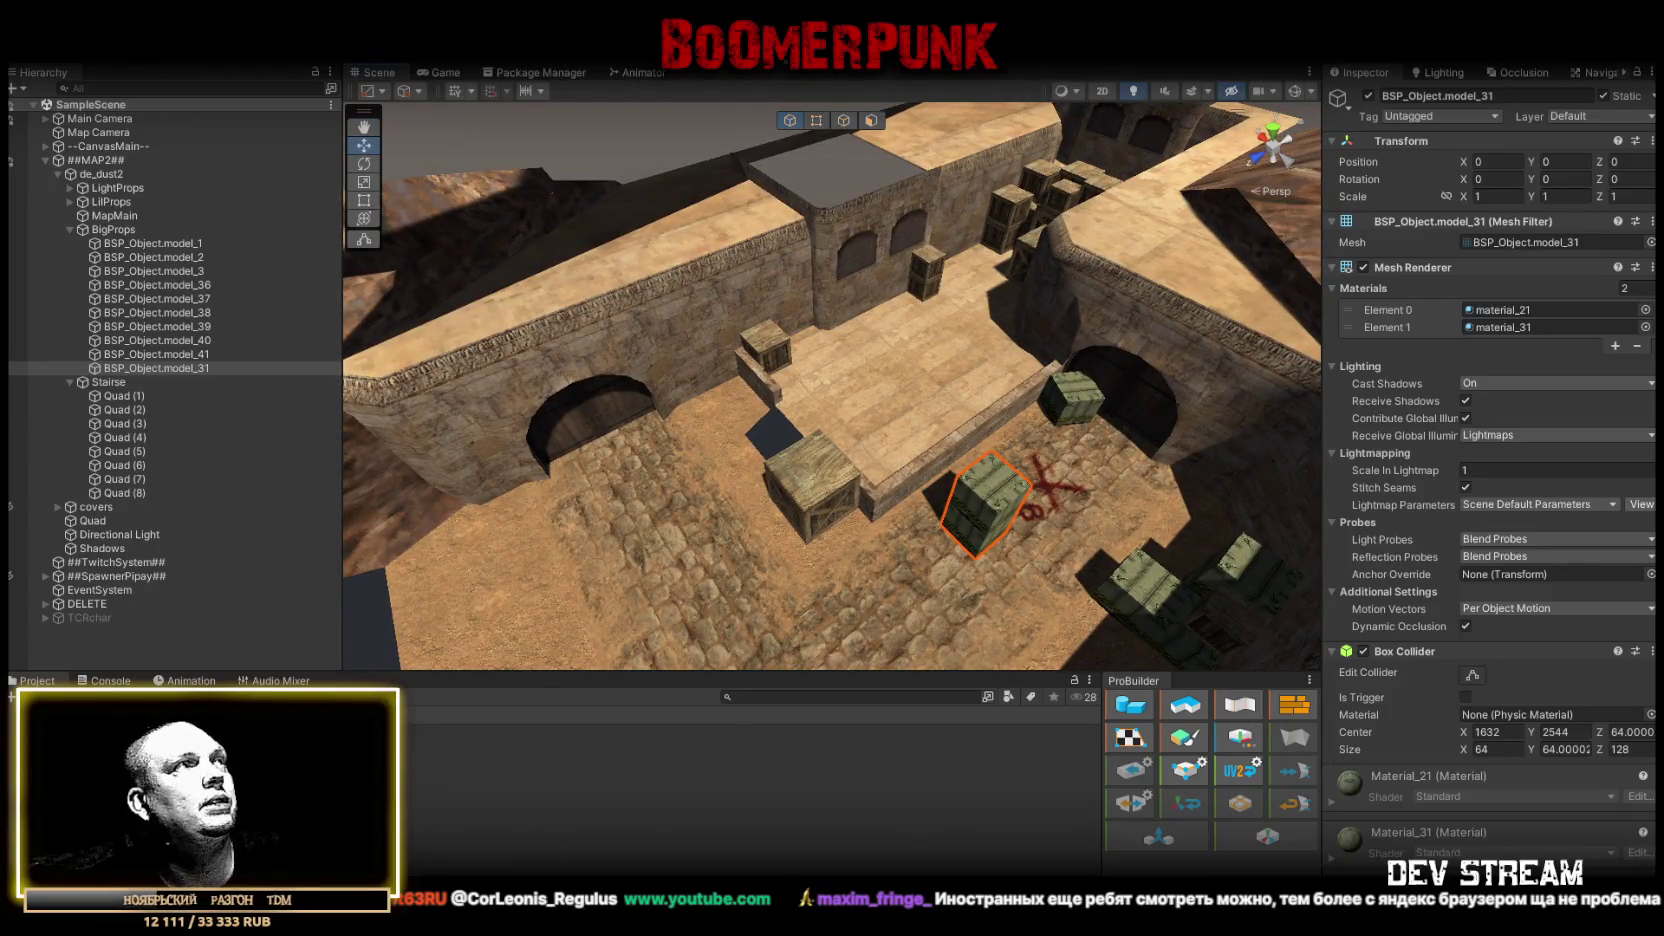
click(45, 160)
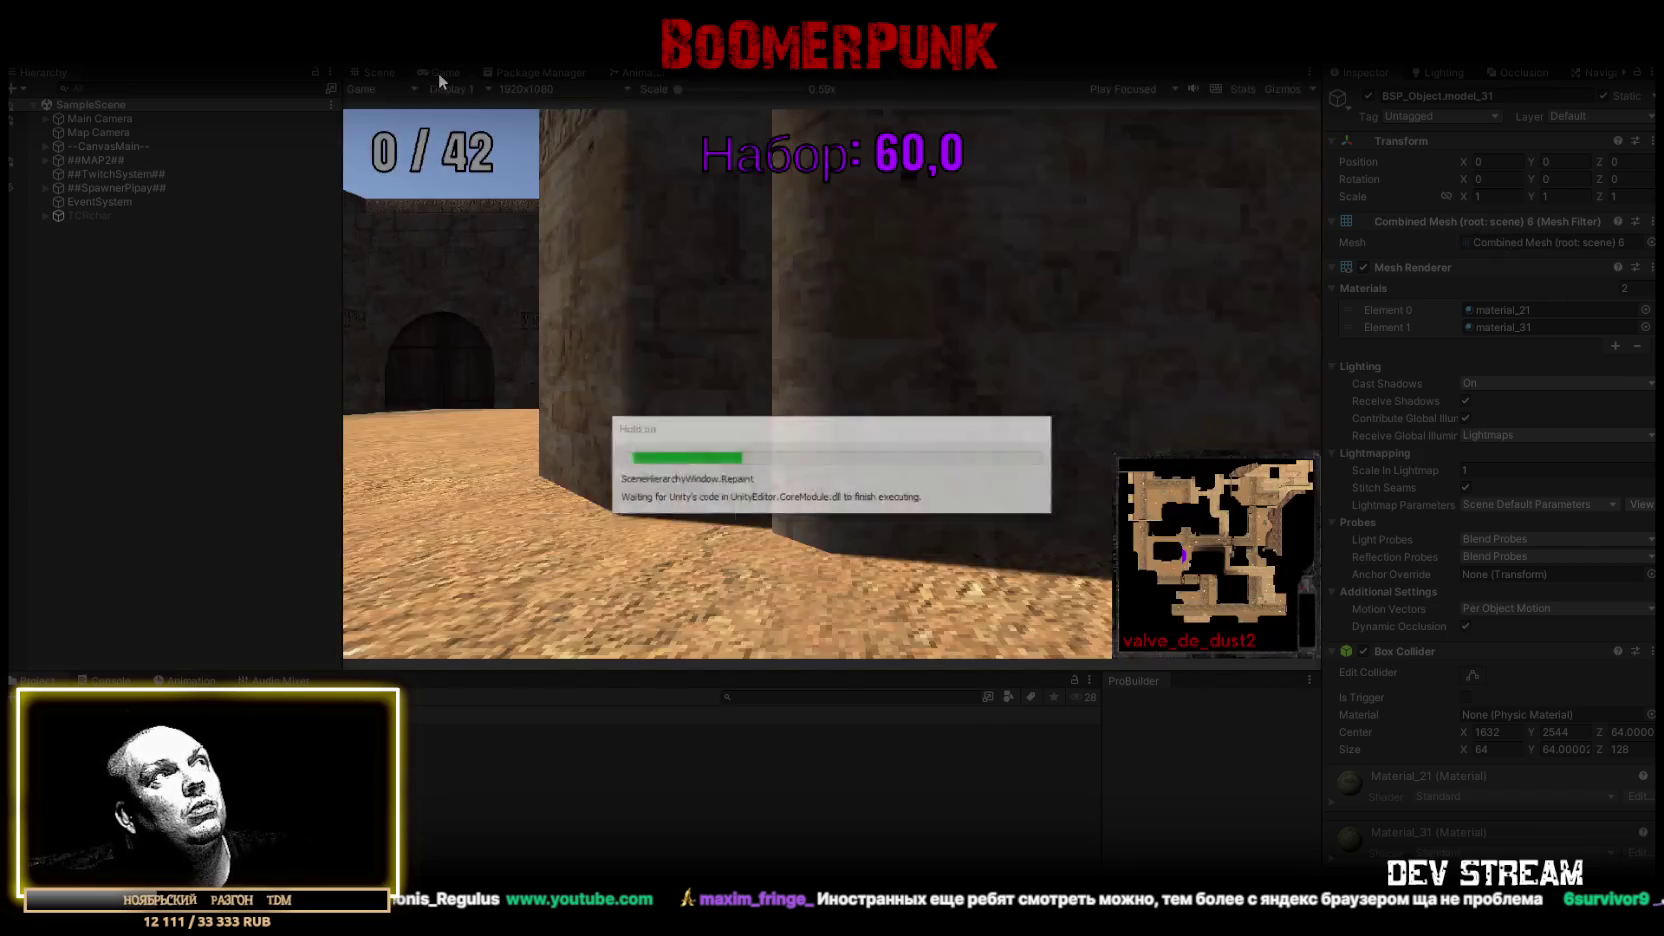
double_click(437, 72)
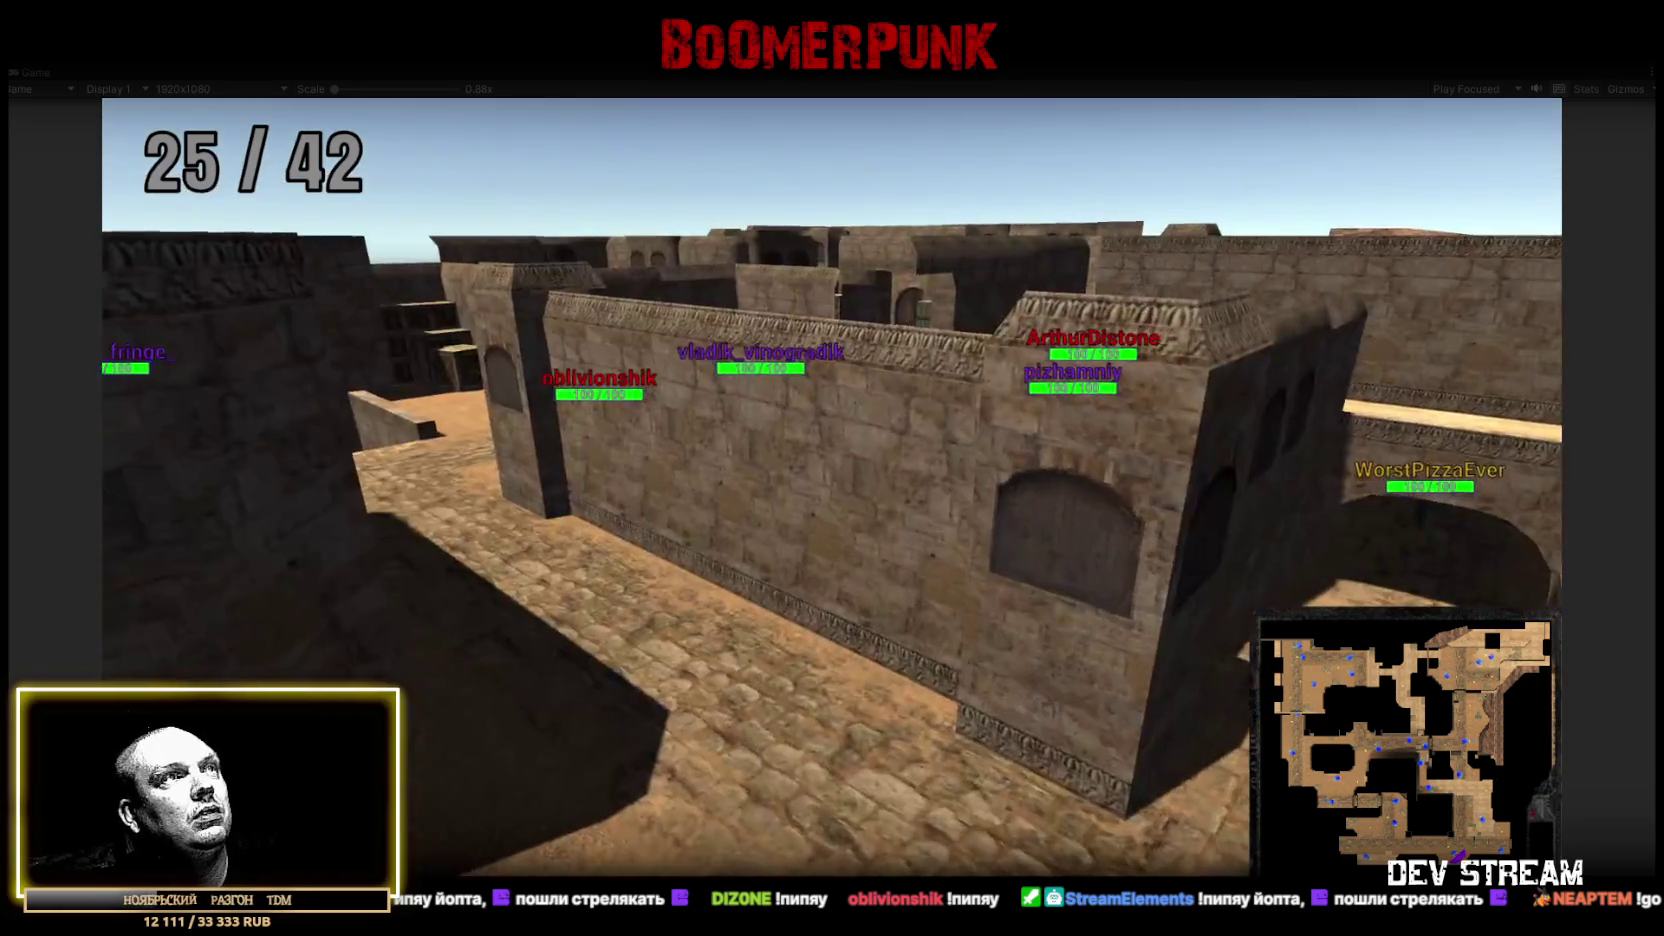
- Walk up the ramp, check the kill scoreboard, then stop play and open the TRCchaters prefab
key(w)
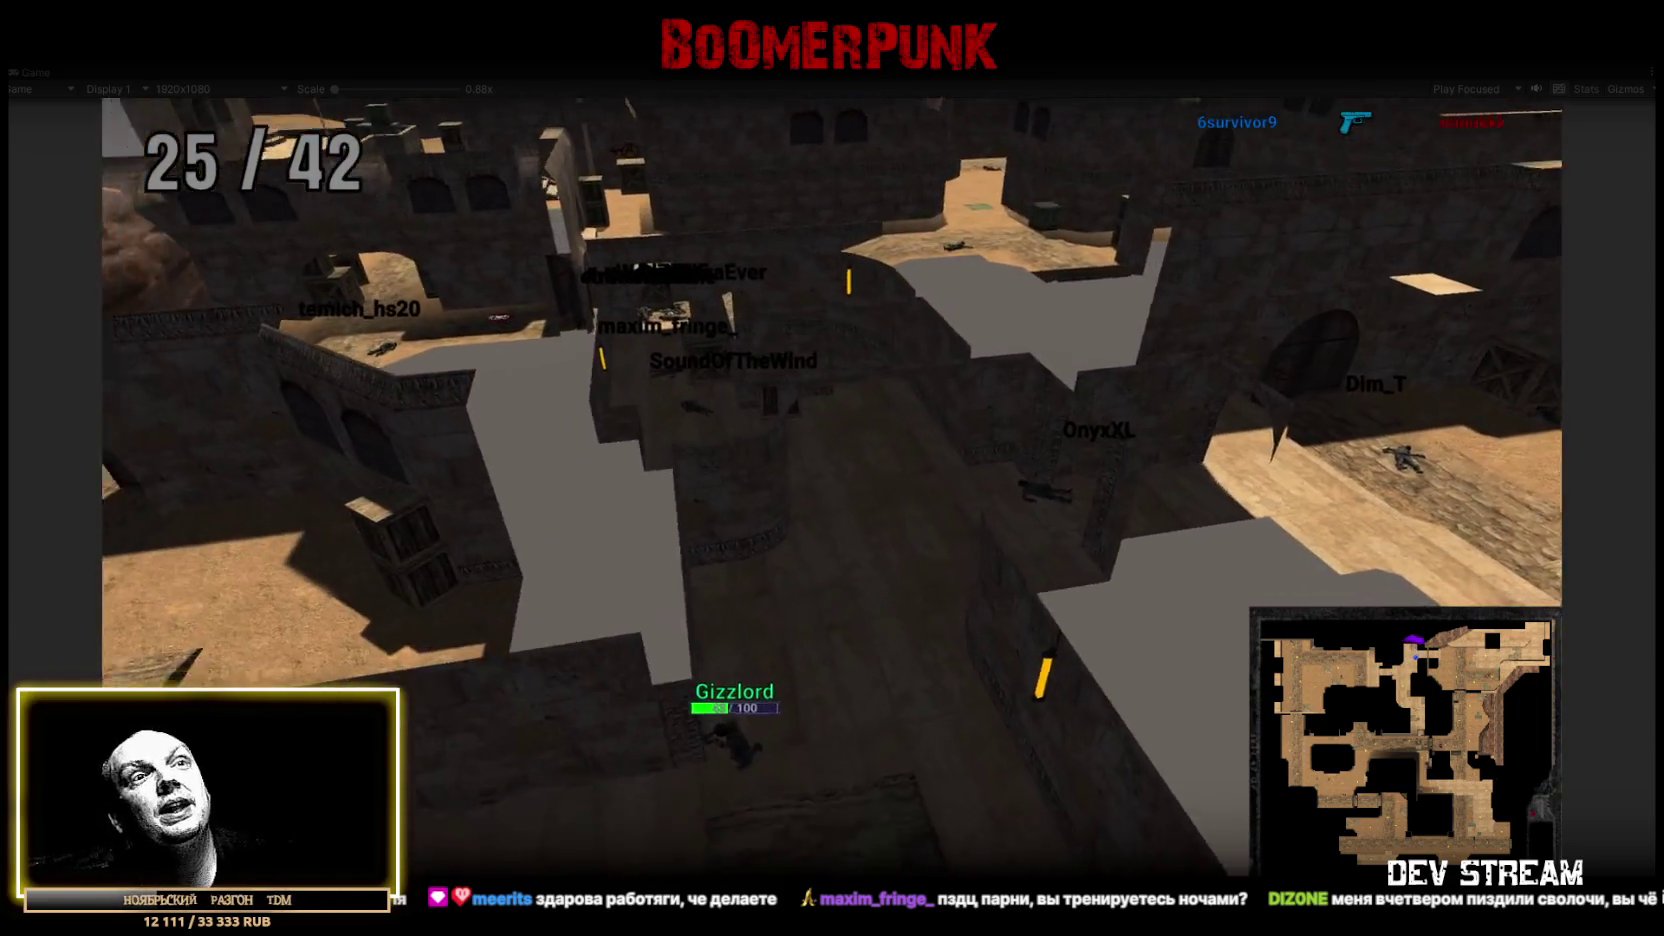
key(Tab)
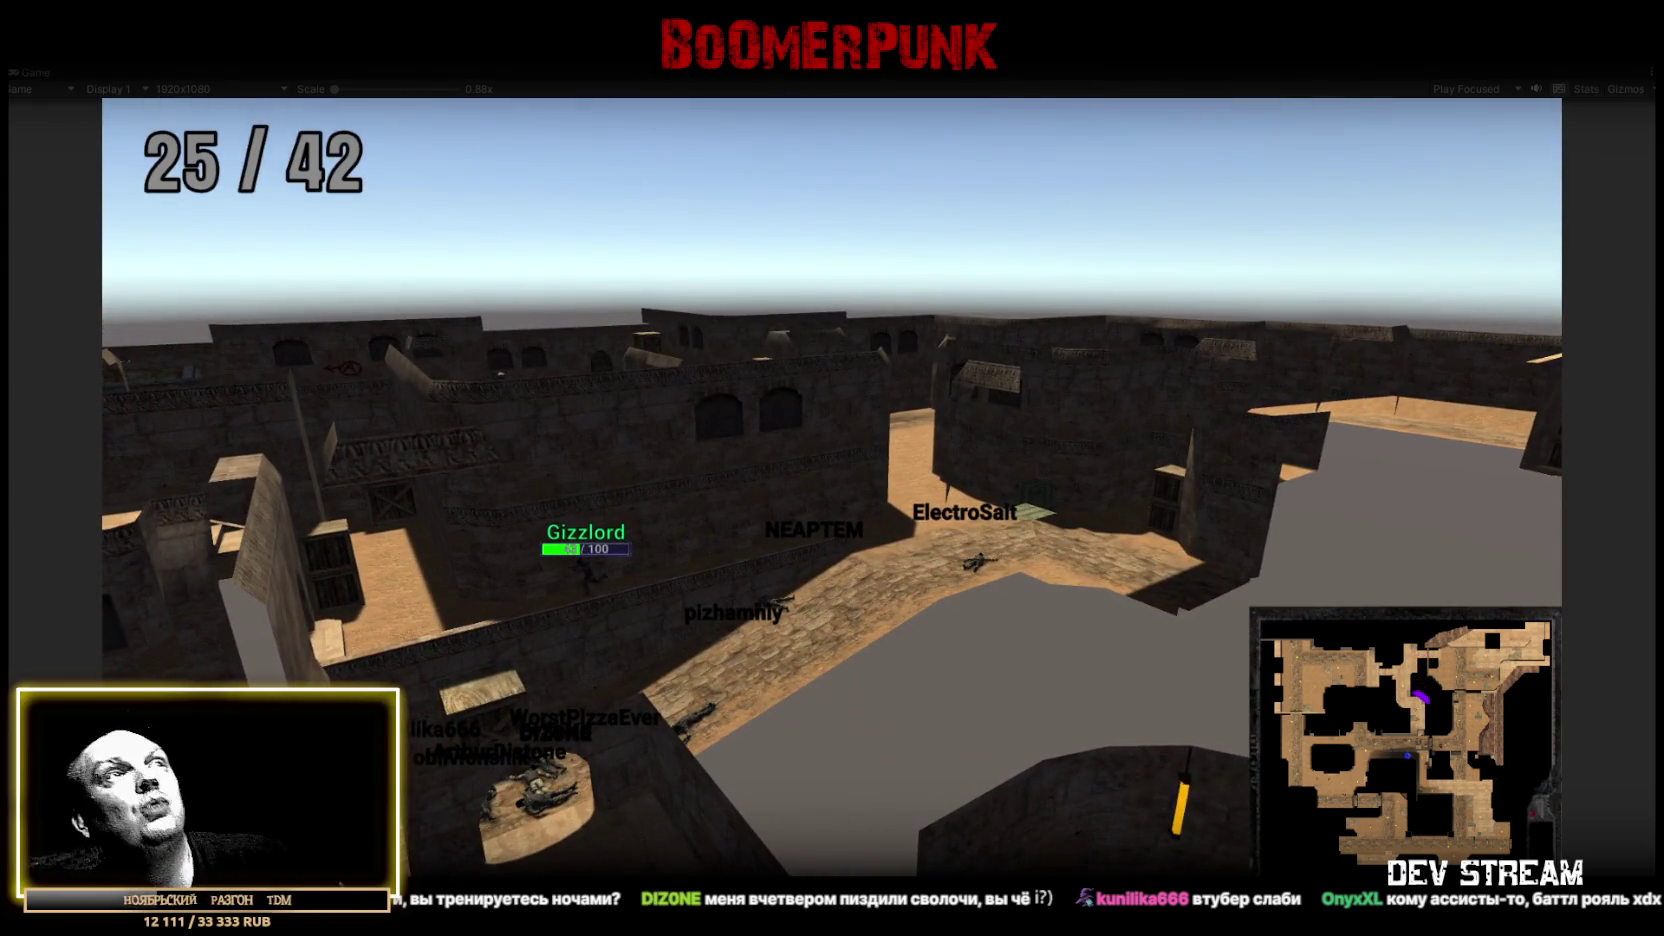
key(ctrl+p)
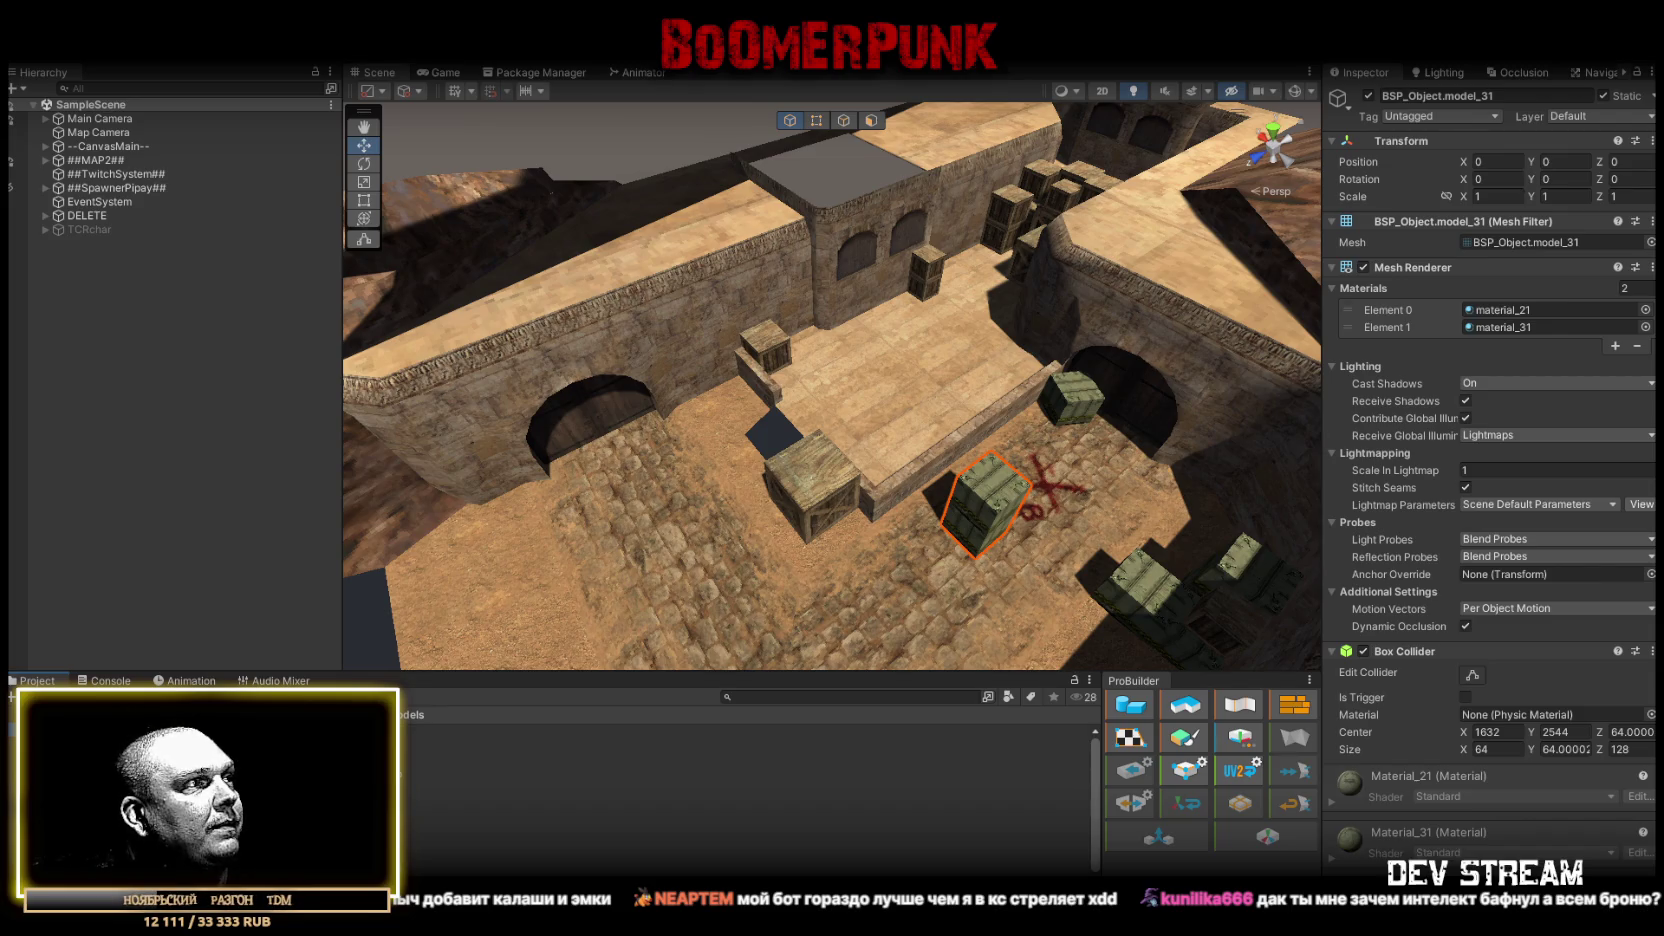
click(450, 731)
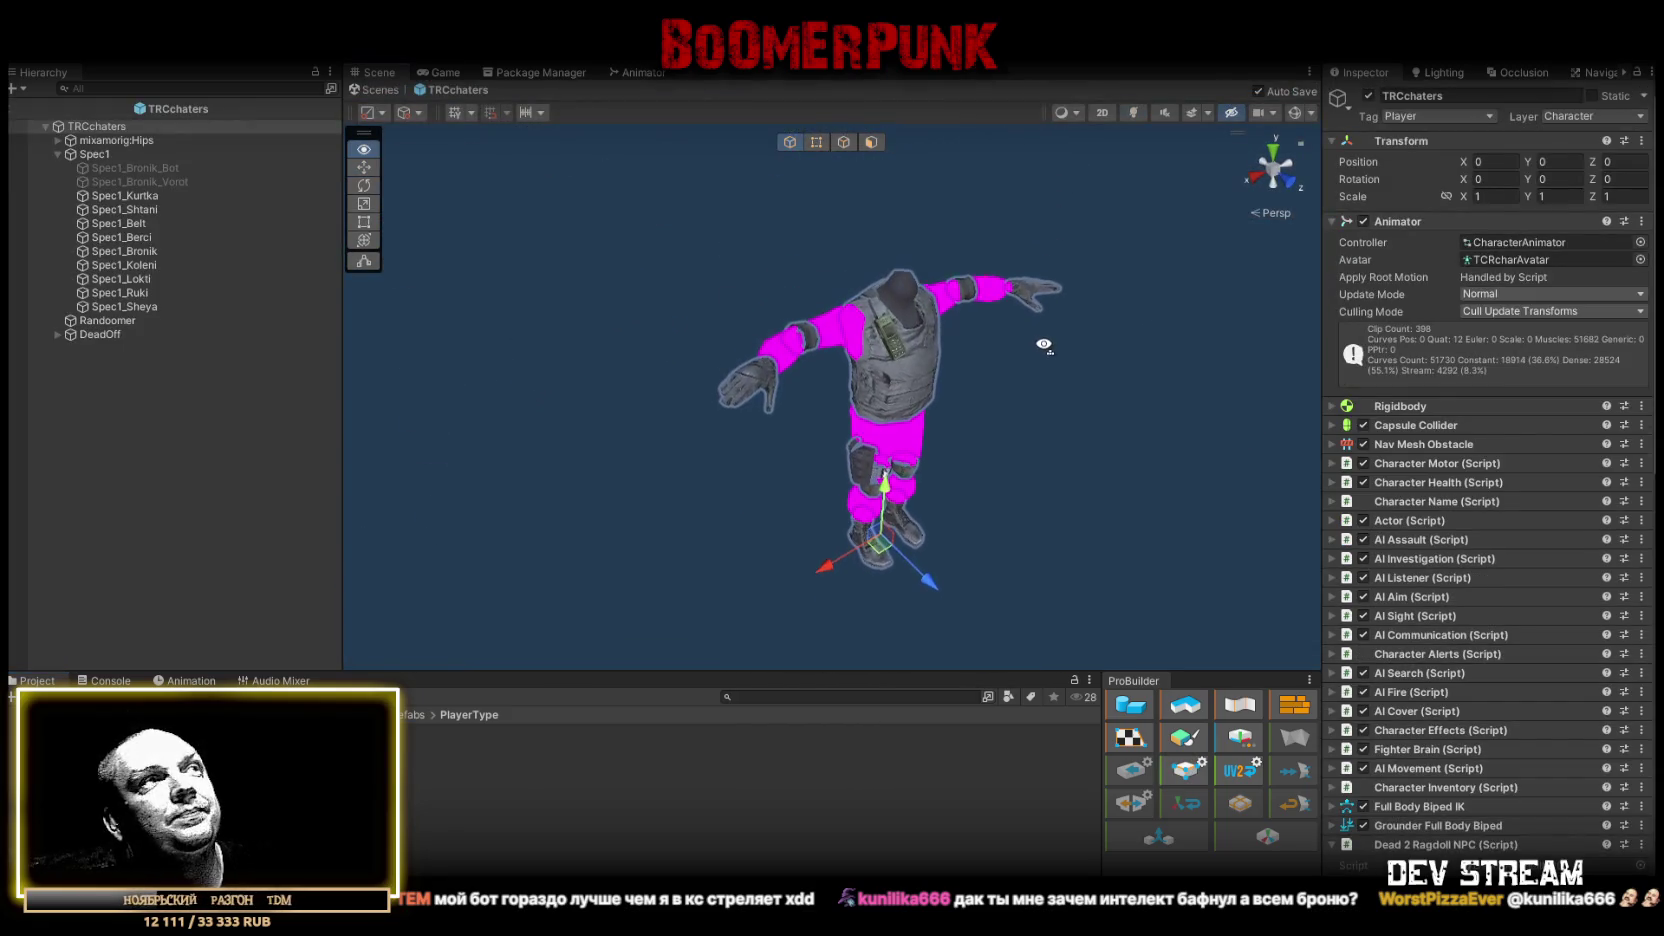
- Expand the bone chain from Hips down to RightHand > WeaponsR and select the Pist1_1 pistol
click(57, 154)
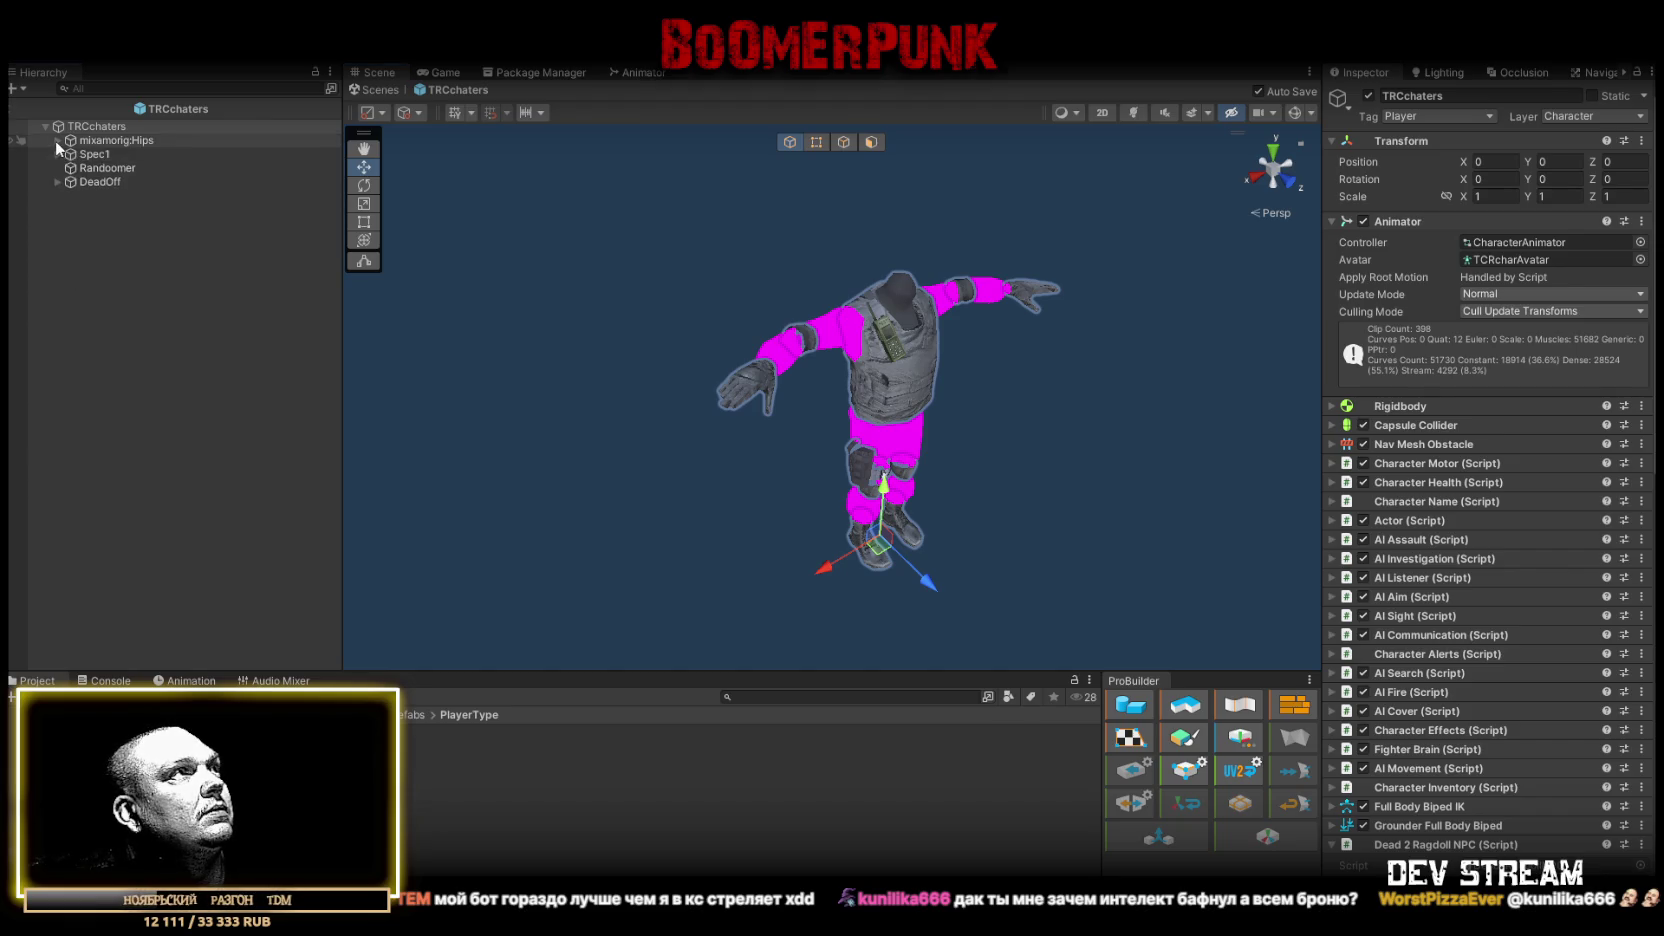
click(57, 140)
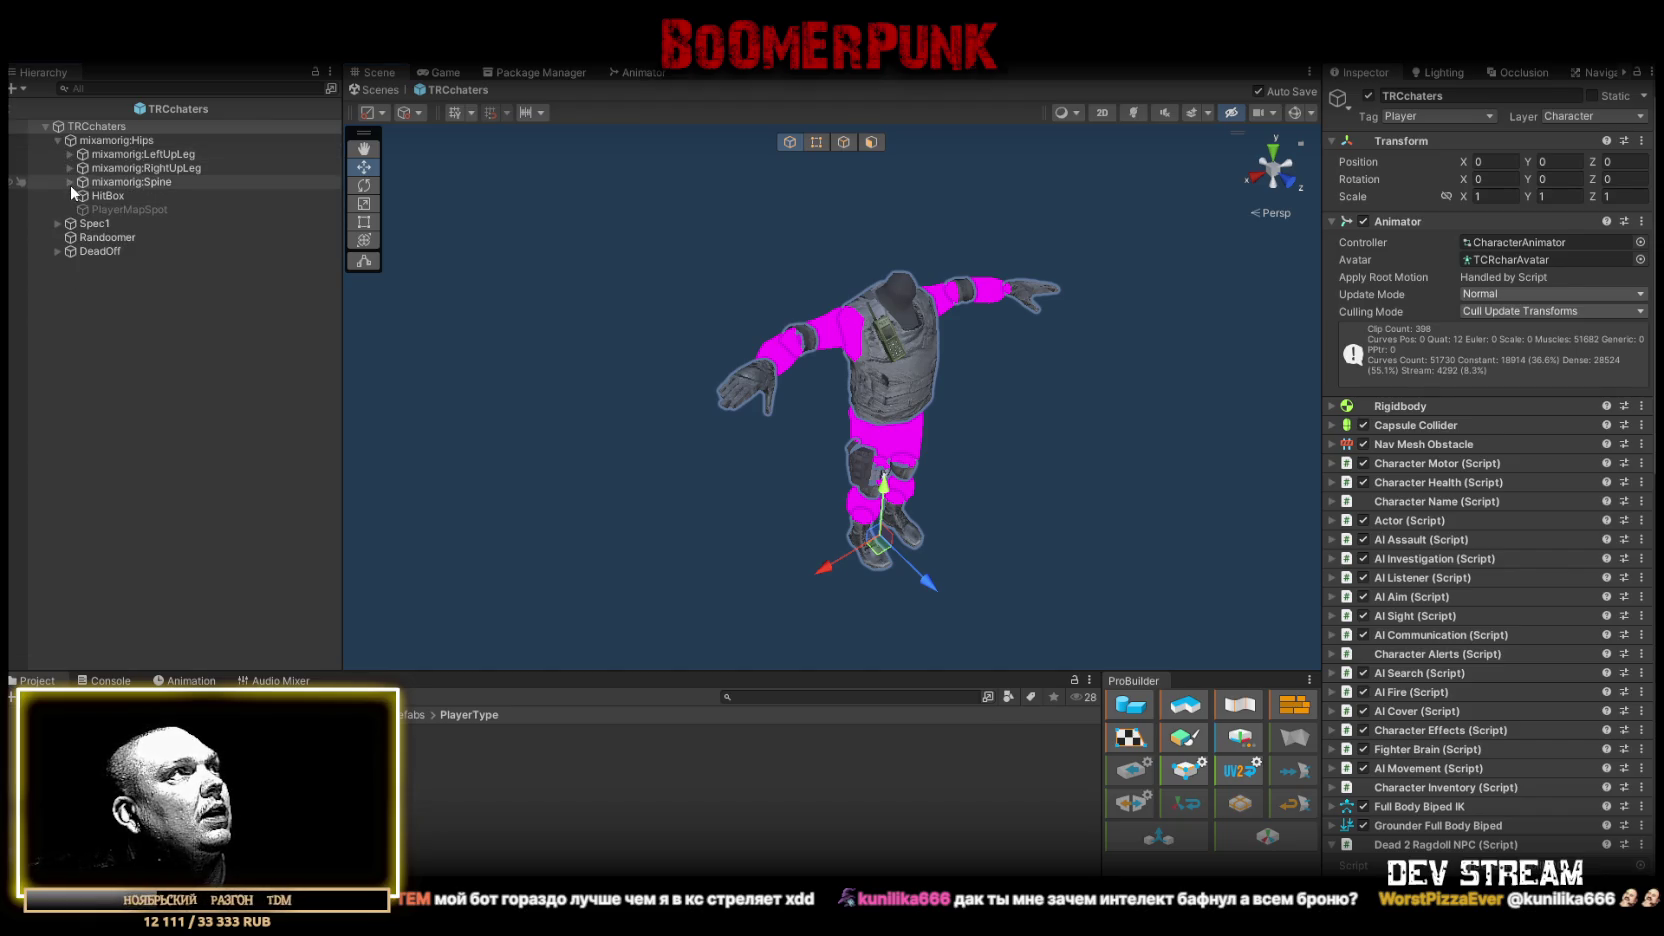
click(70, 182)
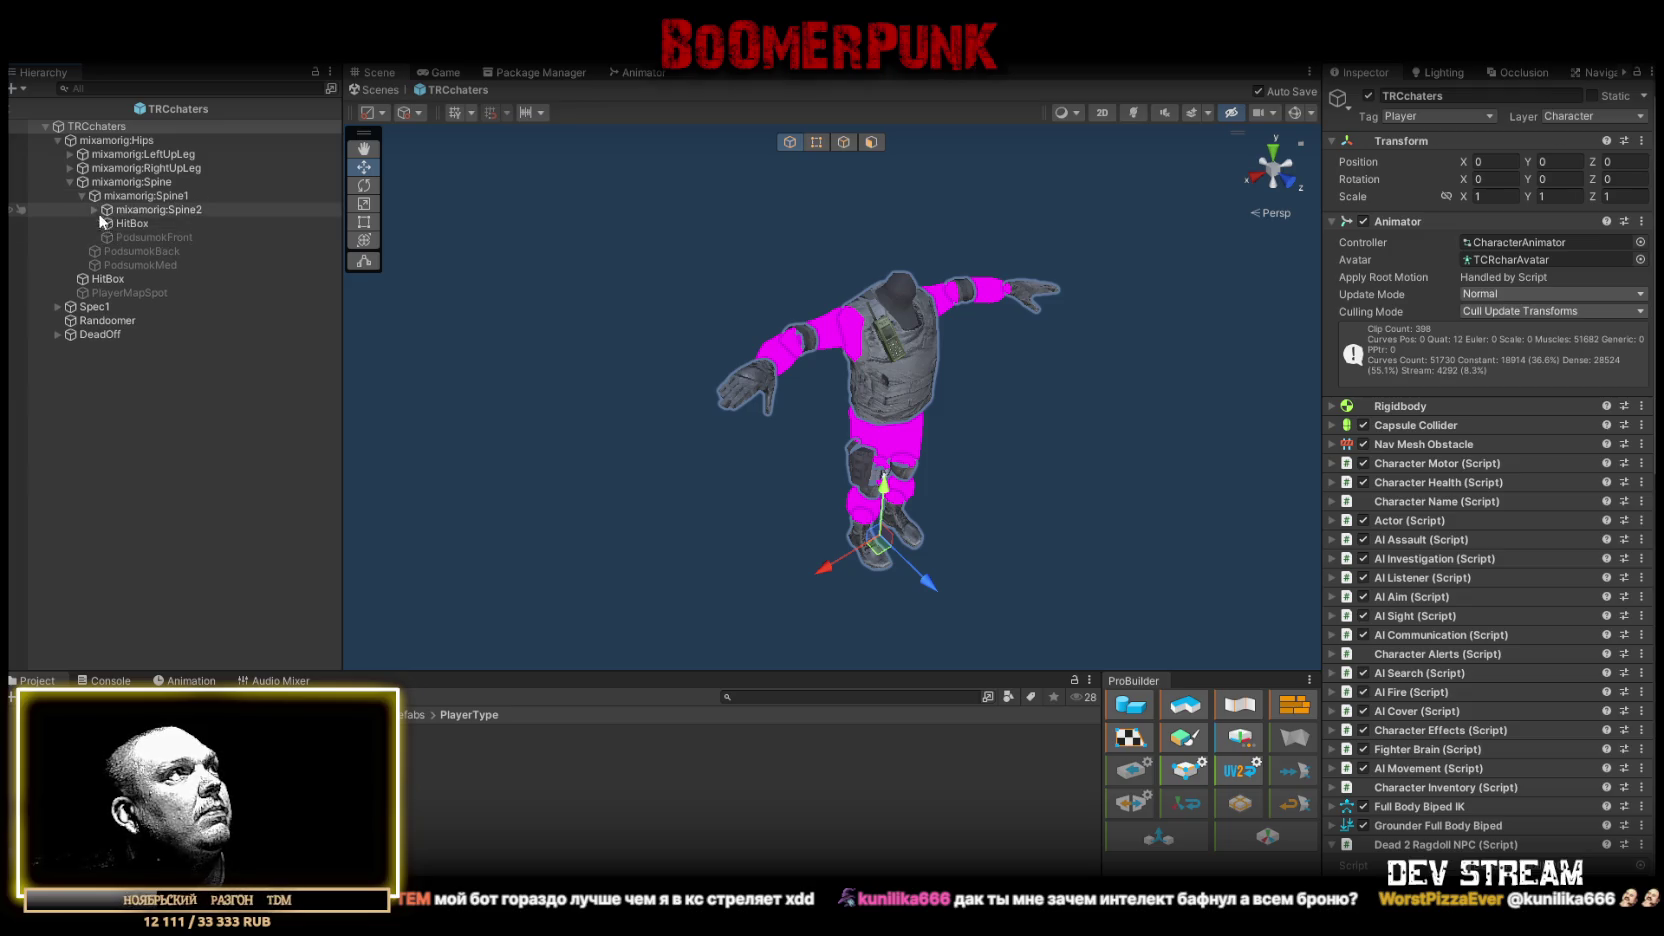
click(94, 210)
click(106, 251)
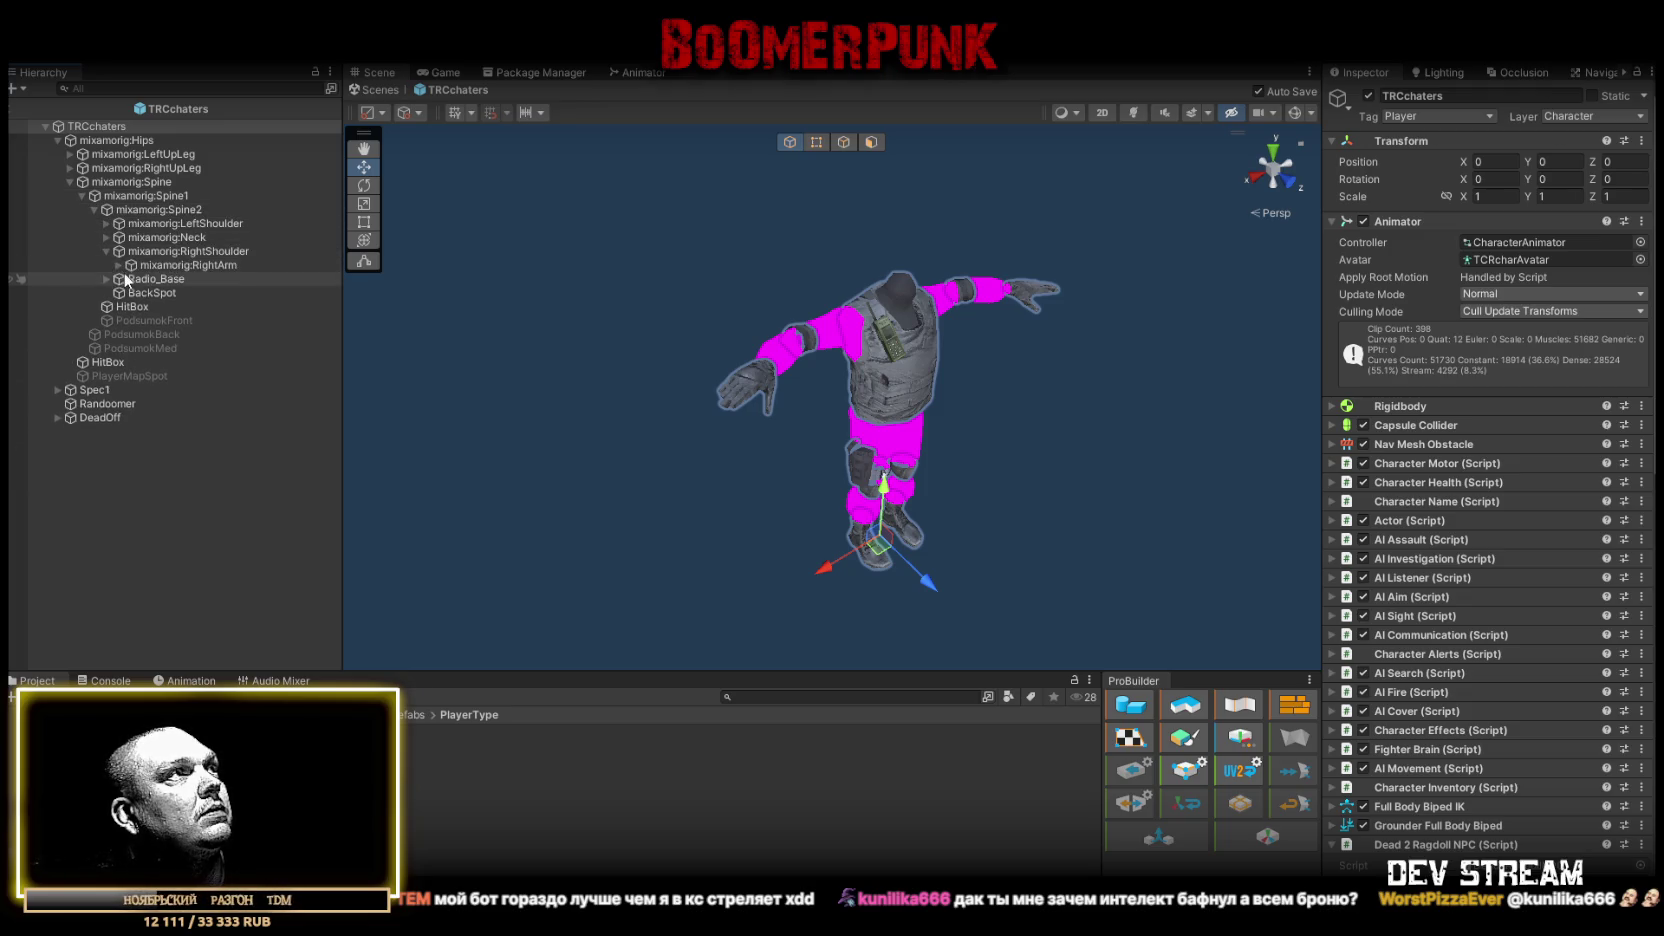
click(118, 265)
click(130, 279)
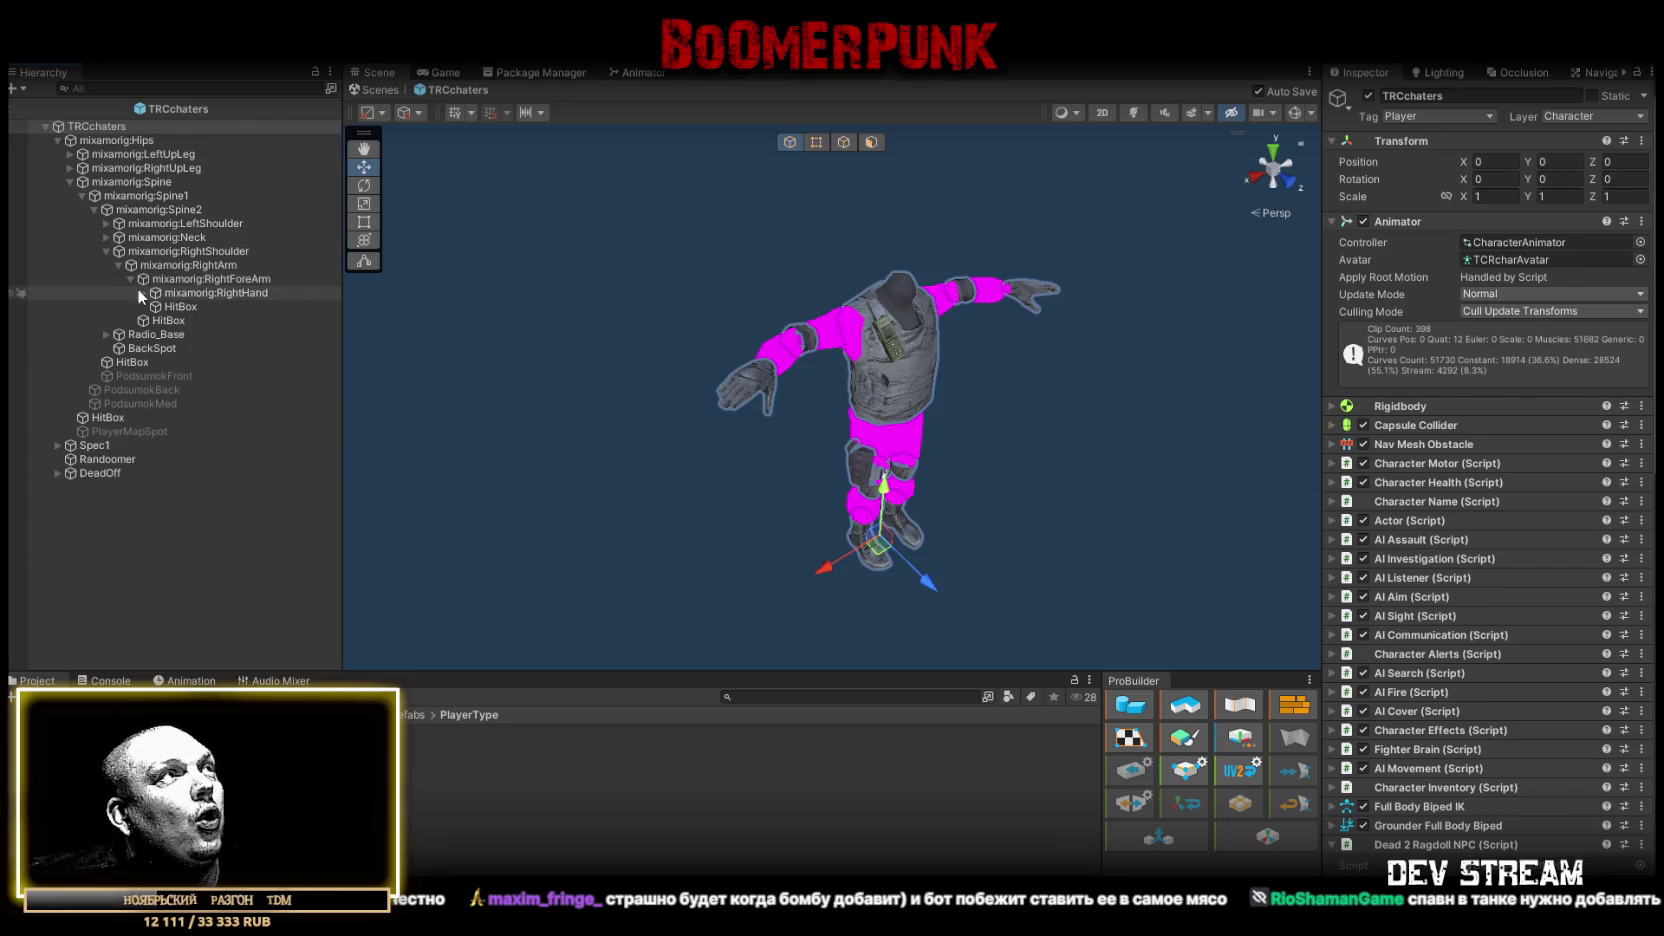
click(144, 292)
click(155, 376)
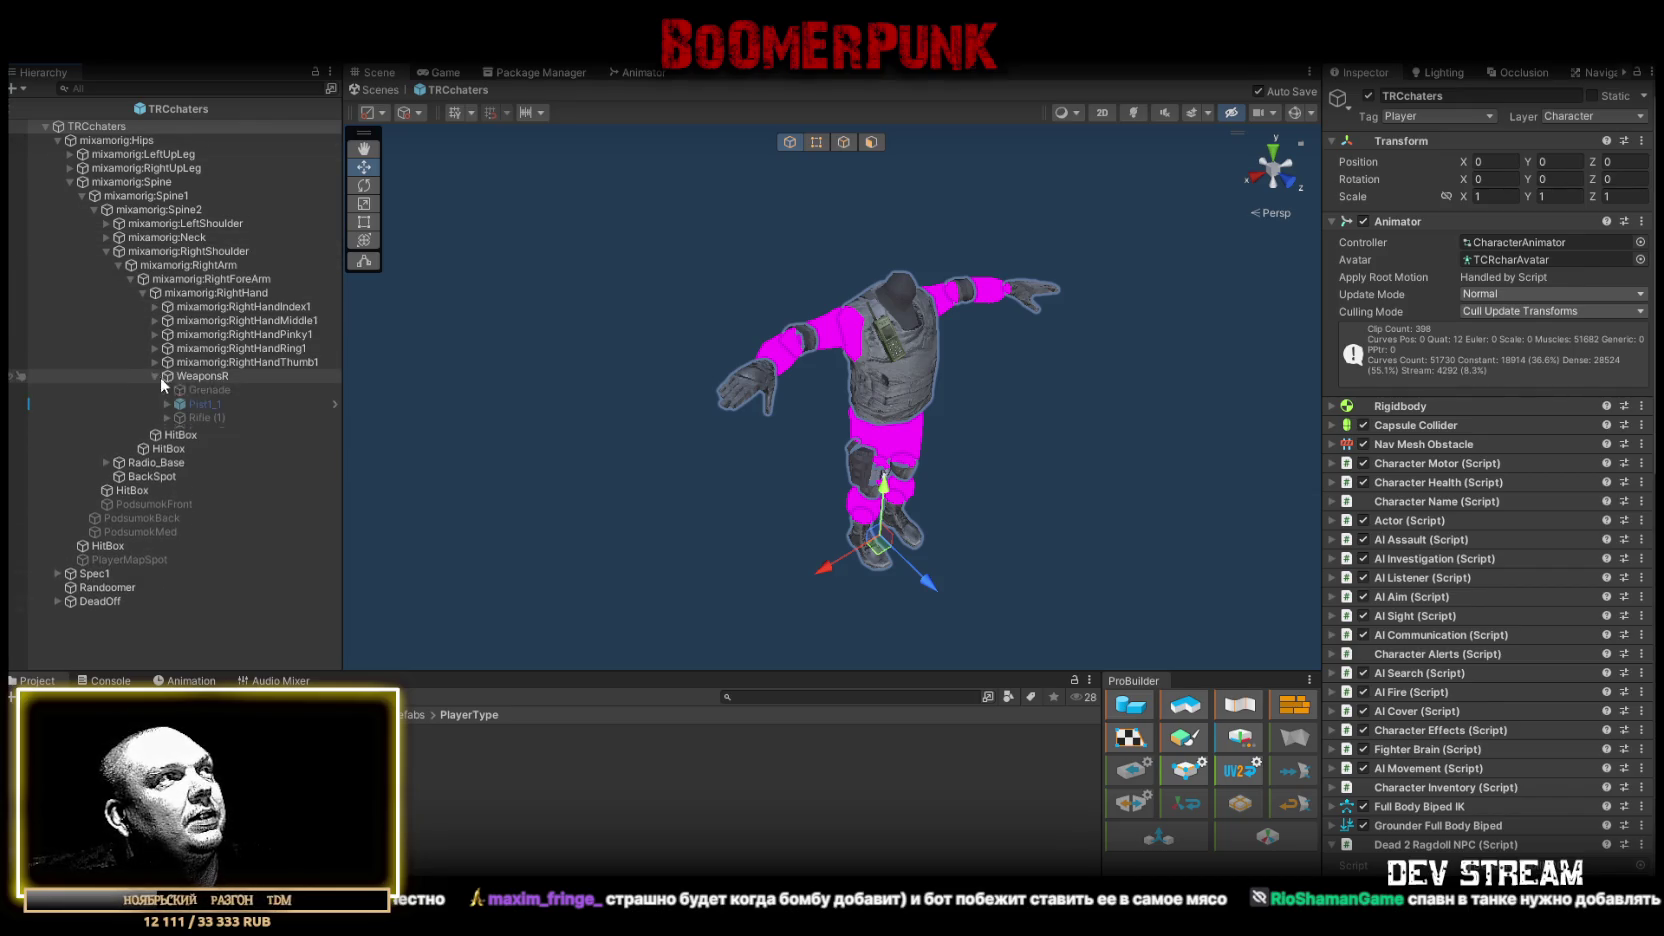
click(205, 404)
mouse_move(1000, 300)
mouse_down()
mouse_move(1057, 289)
mouse_move(1016, 339)
mouse_move(1133, 254)
mouse_up()
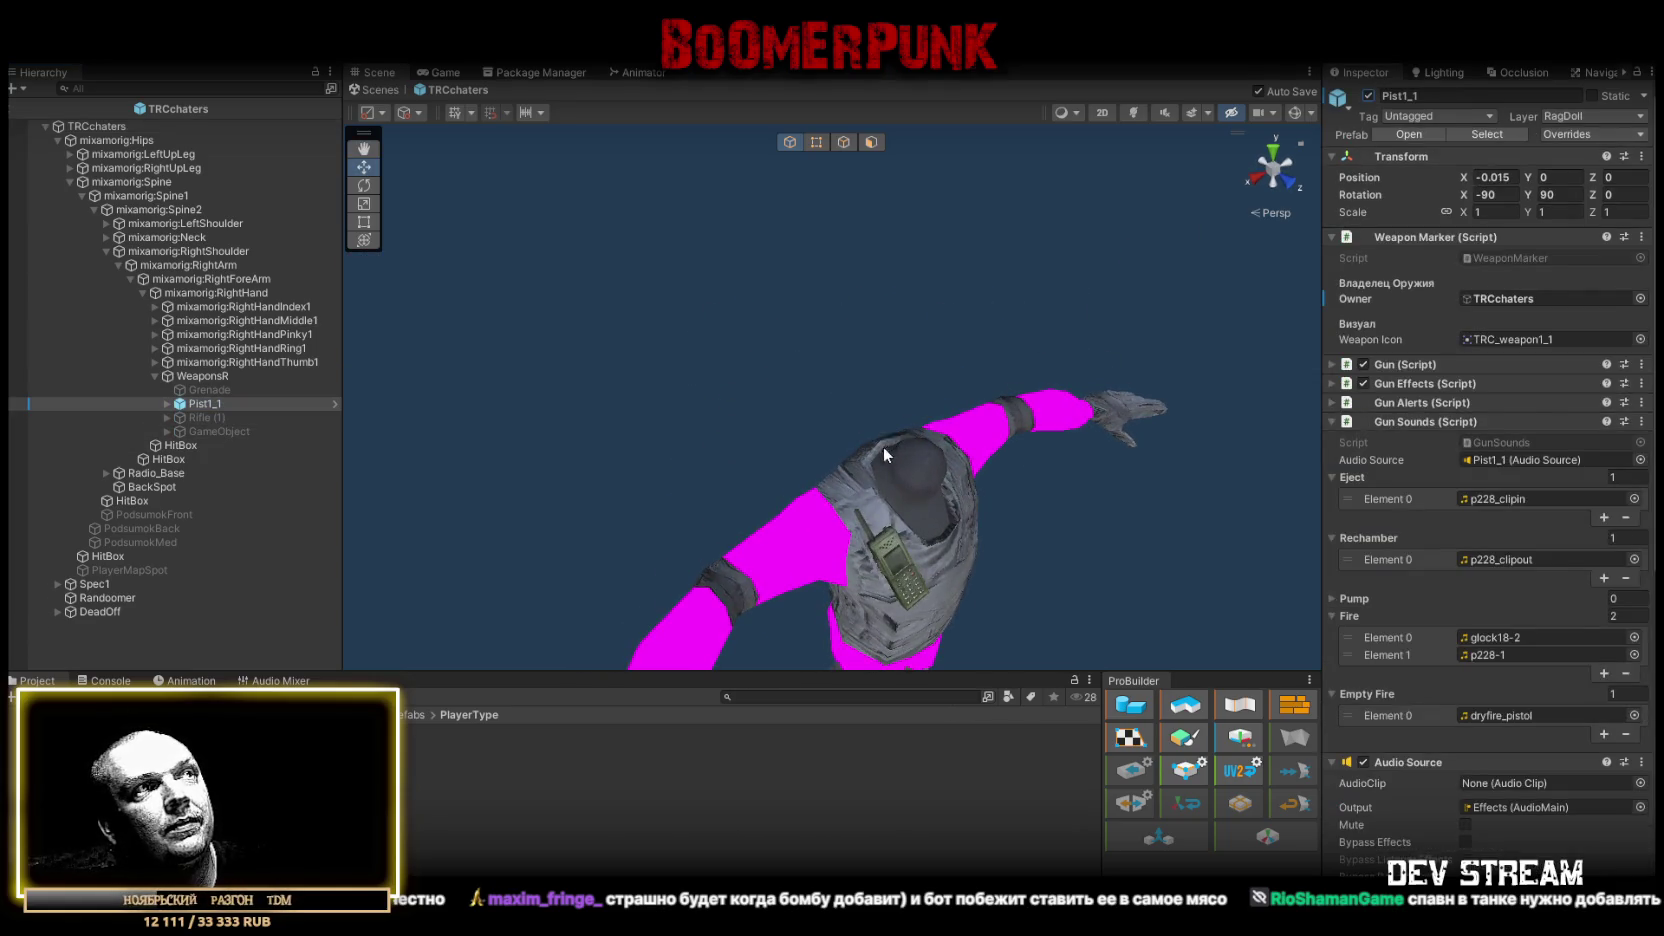
- Lower Pist1_1's Audio Source volume from 0.25 to 0.18 and save the prefab
drag(883, 446, 884, 464)
scroll(883, 464, down, 5)
scroll(1583, 445, down, 5)
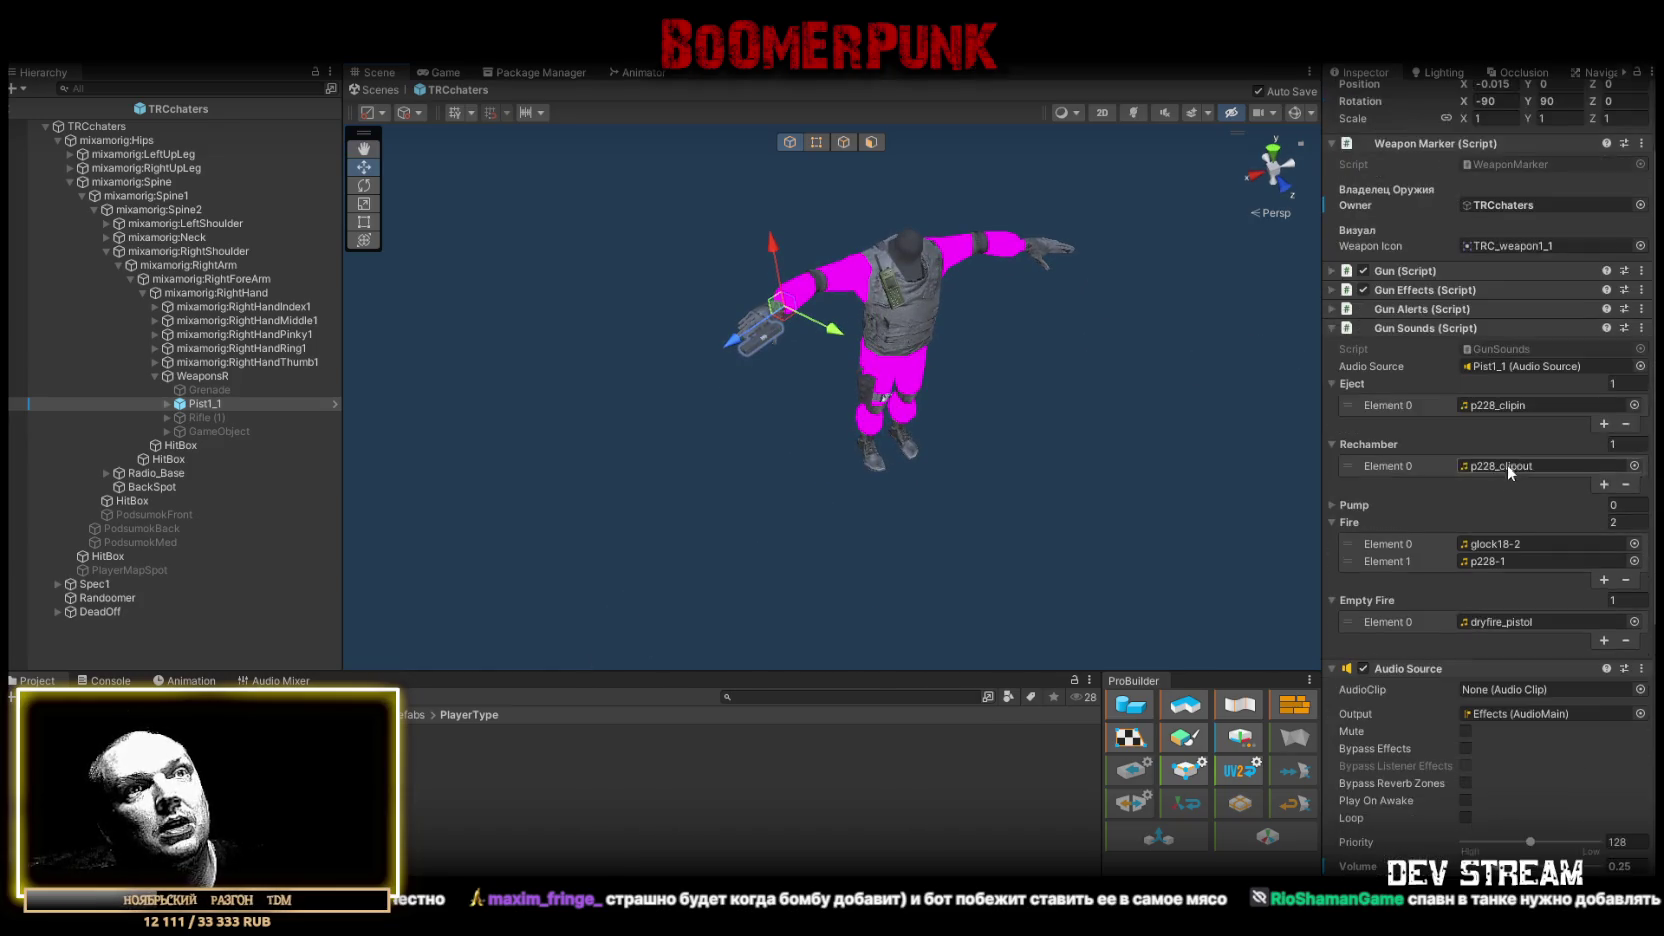
click(1622, 679)
text(0.2)
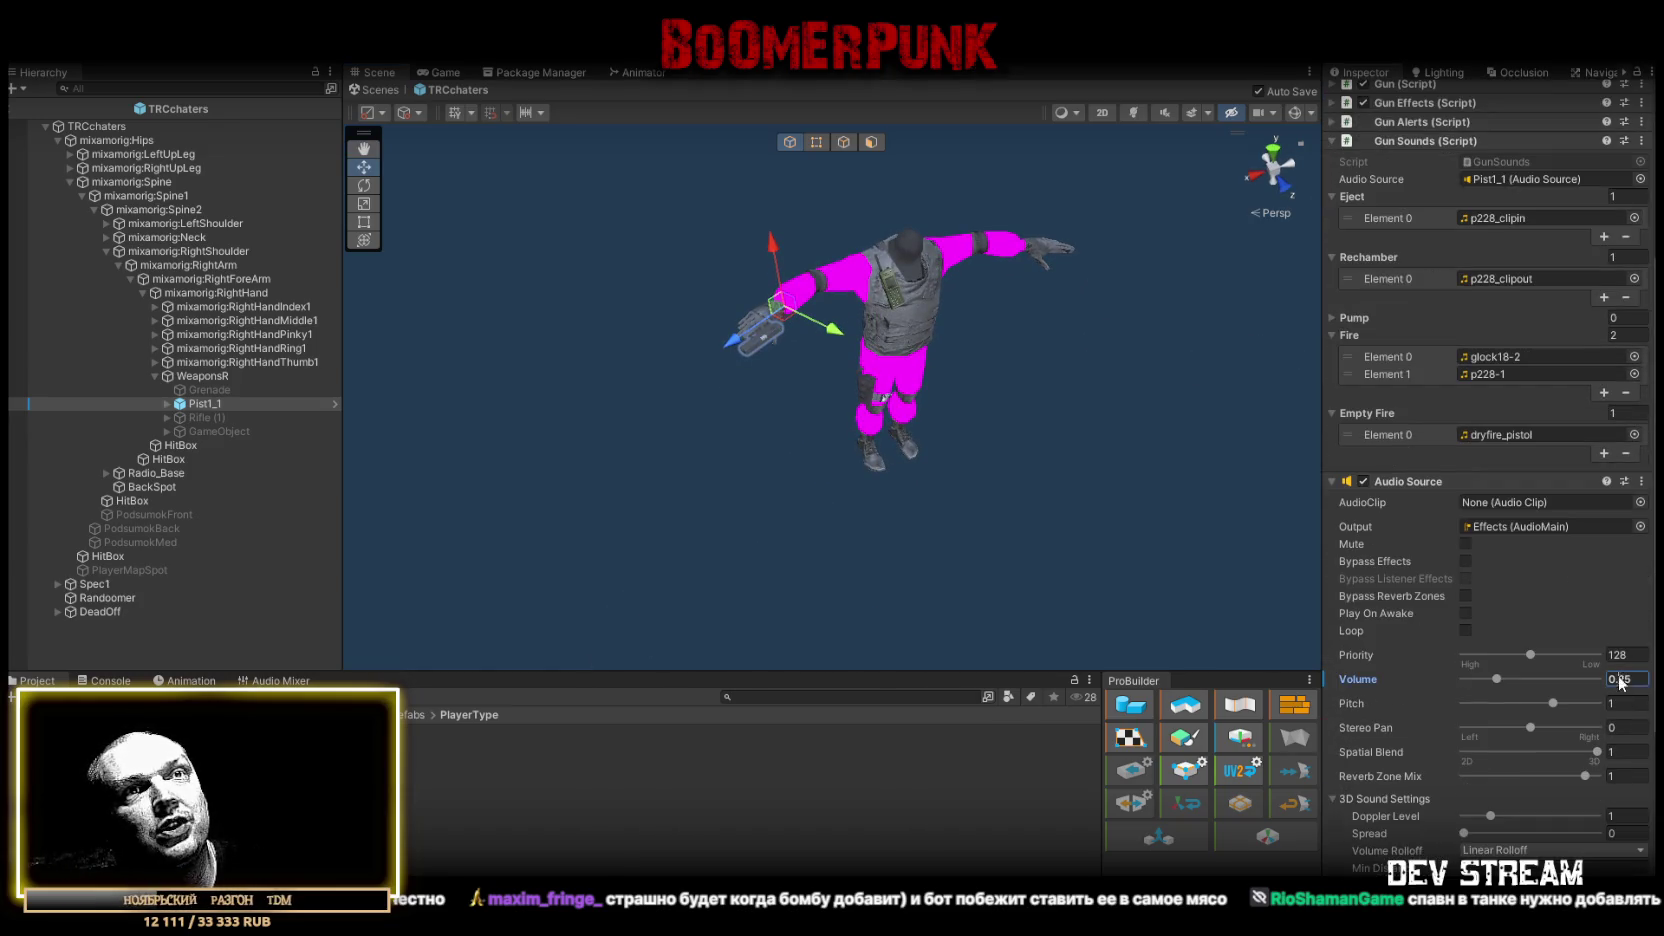
scroll(880, 400, up, 5)
scroll(880, 400, down, 3)
key(ctrl+s)
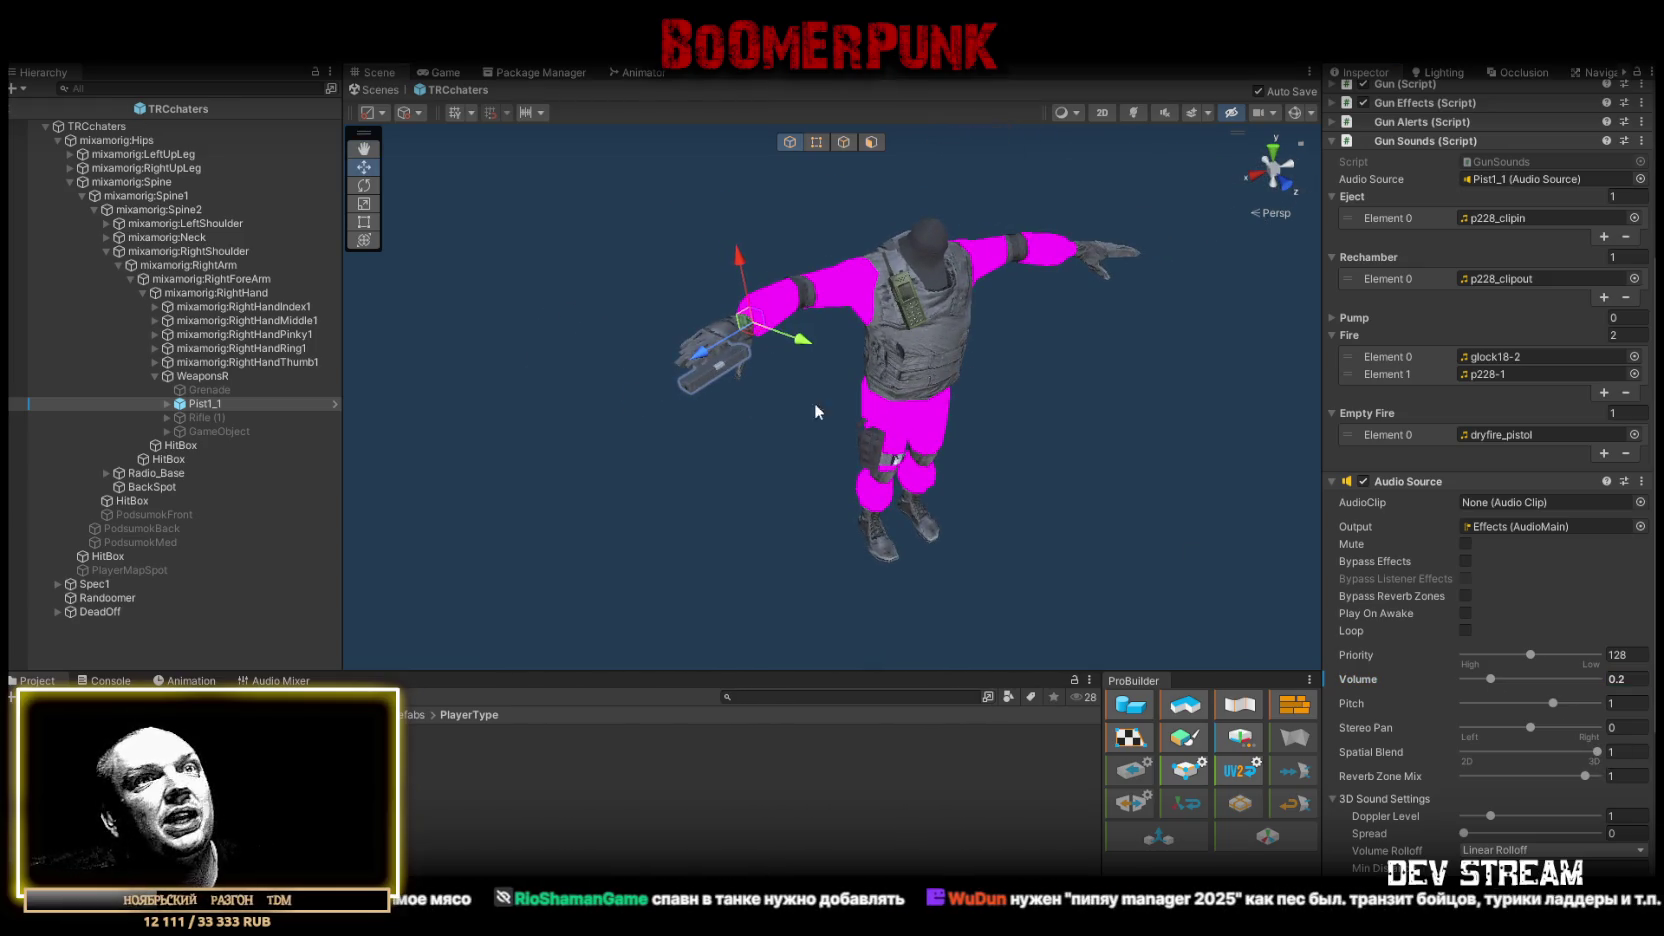
click(1627, 679)
key(BackSpace)
text(18)
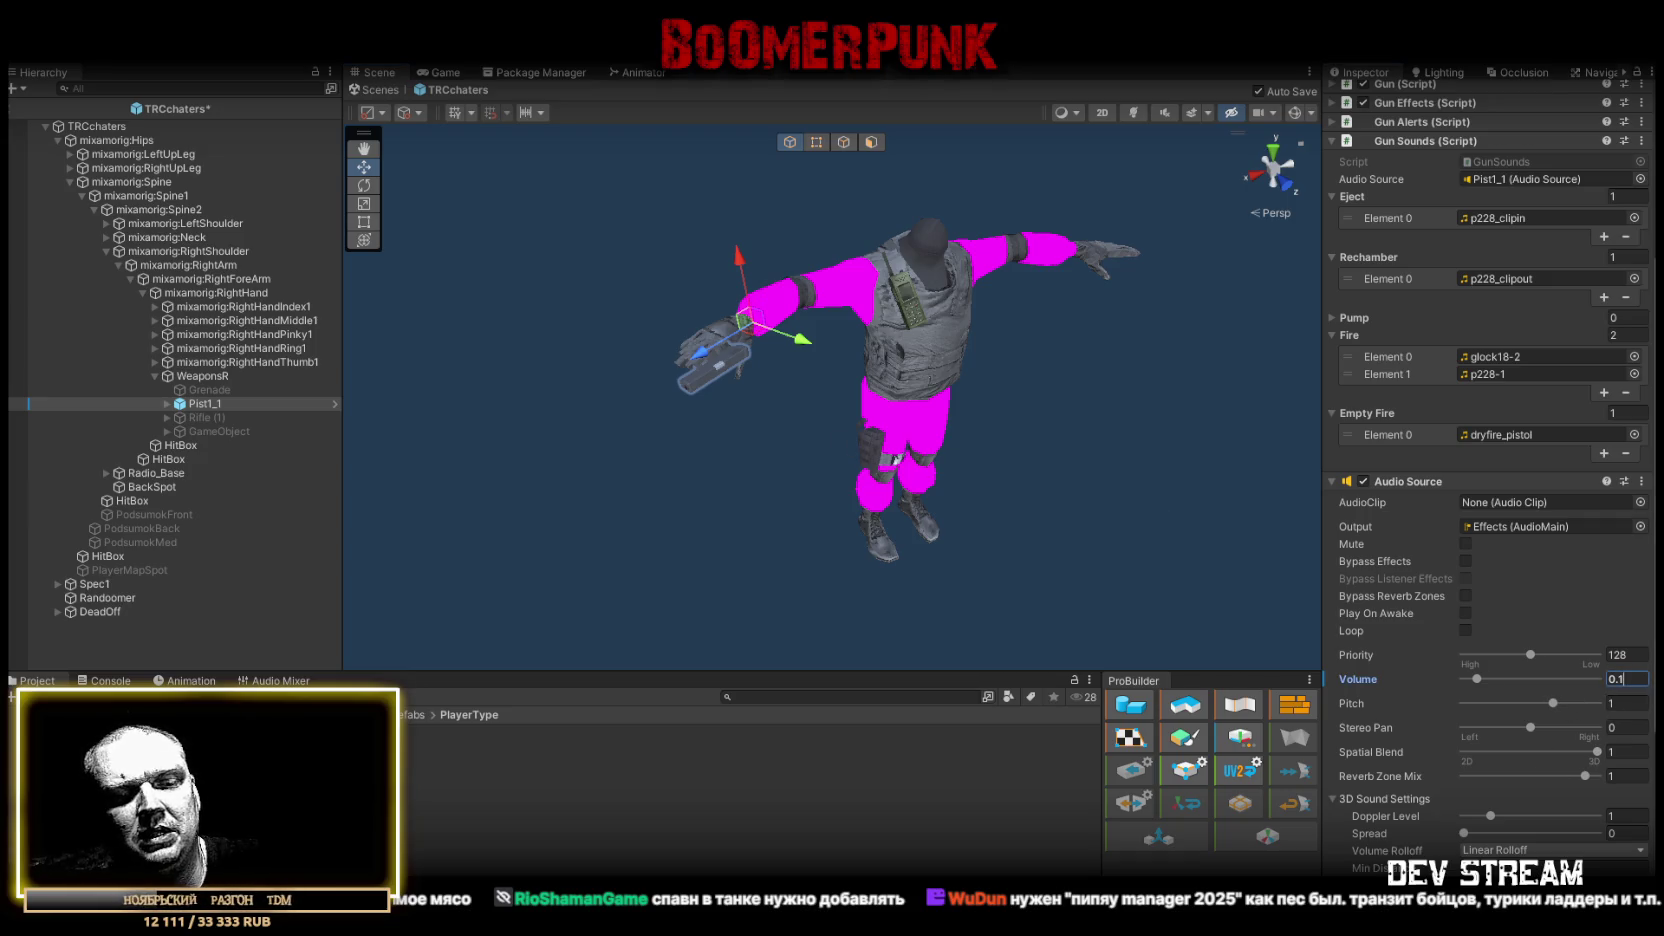
drag(996, 429, 1150, 468)
key(ctrl+s)
scroll(1357, 642, up, 2)
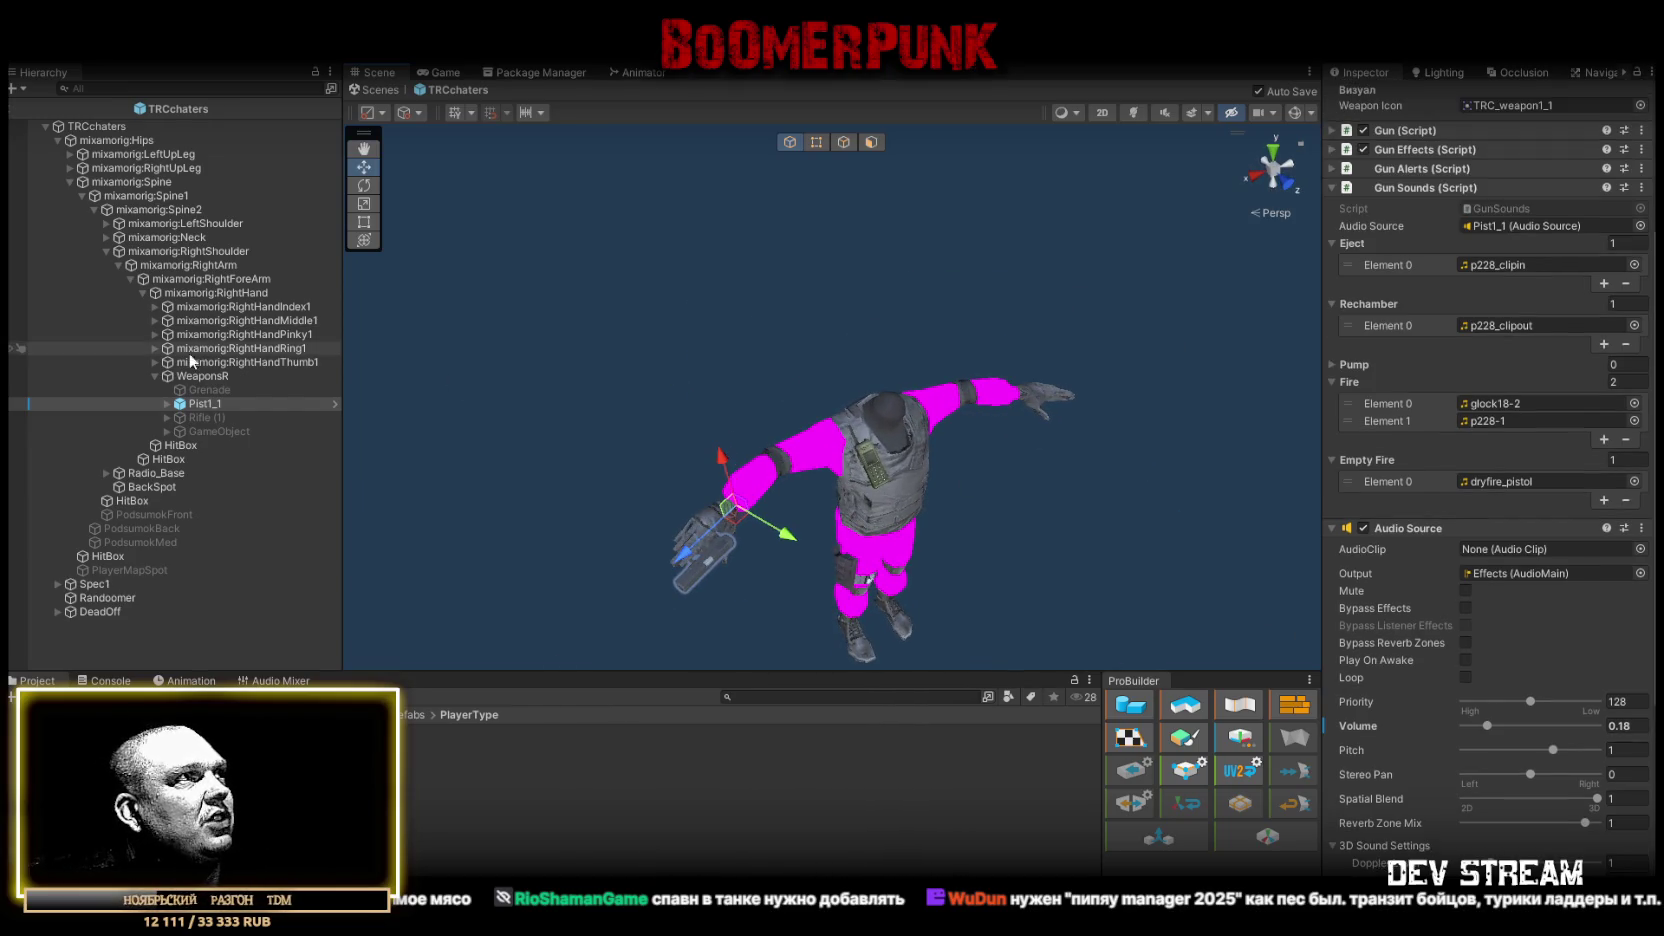
scroll(1406, 600, up, 4)
scroll(1404, 594, down, 6)
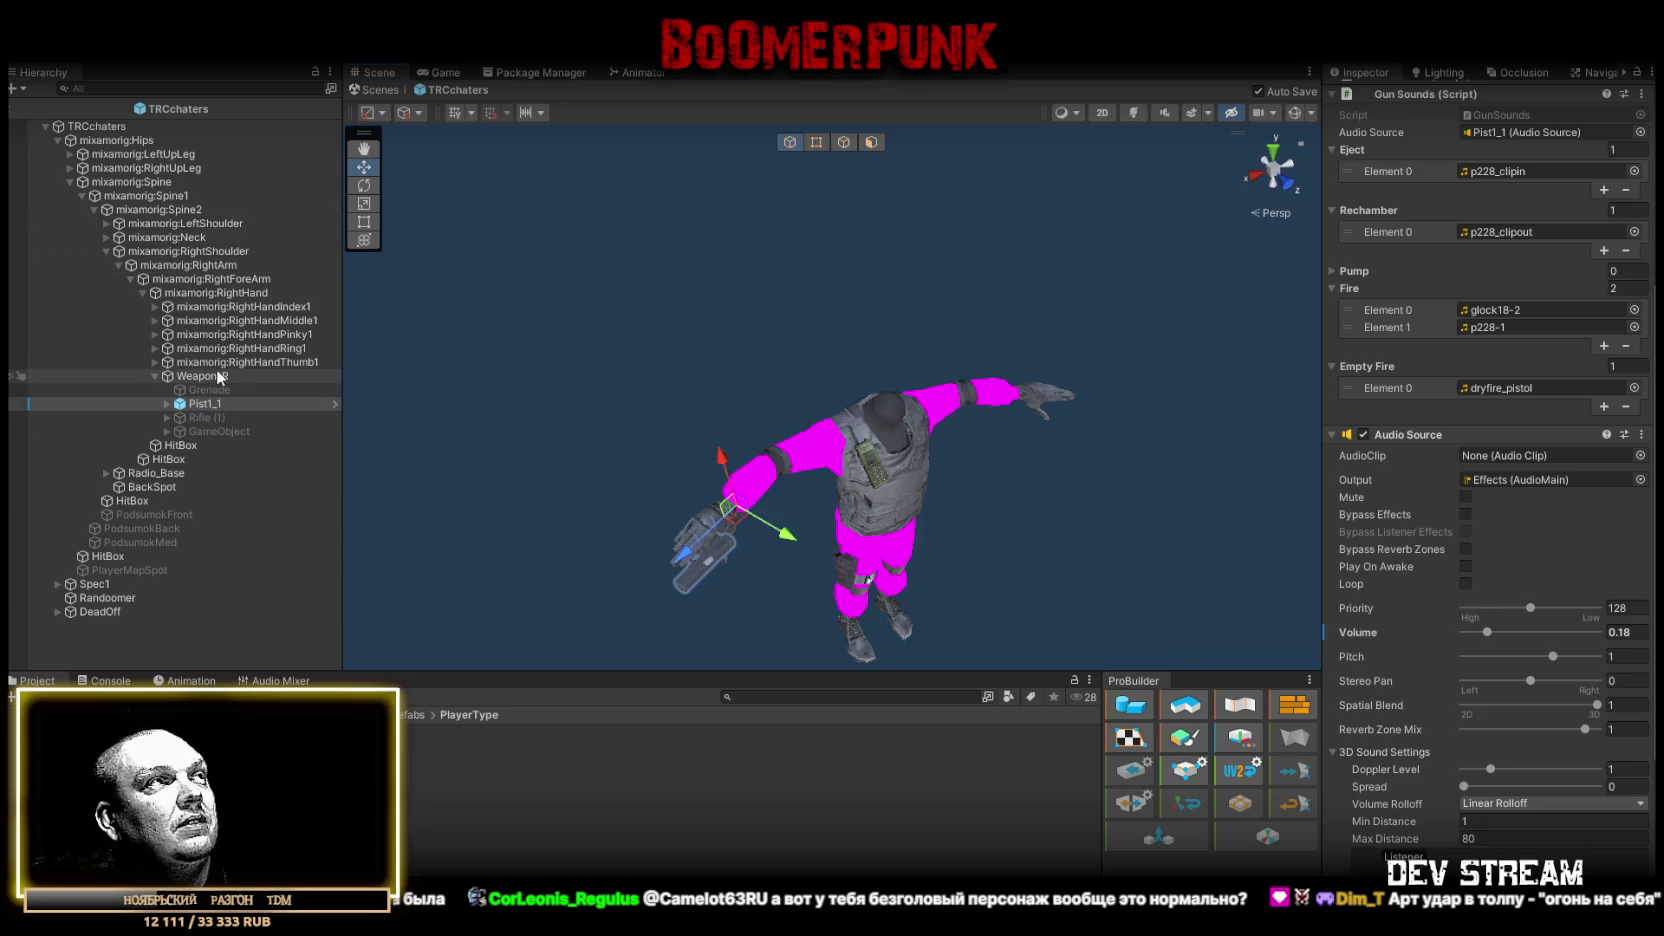
- Expand the Neck bone and select mixamorig:Head to view its Configurable Joint
click(107, 238)
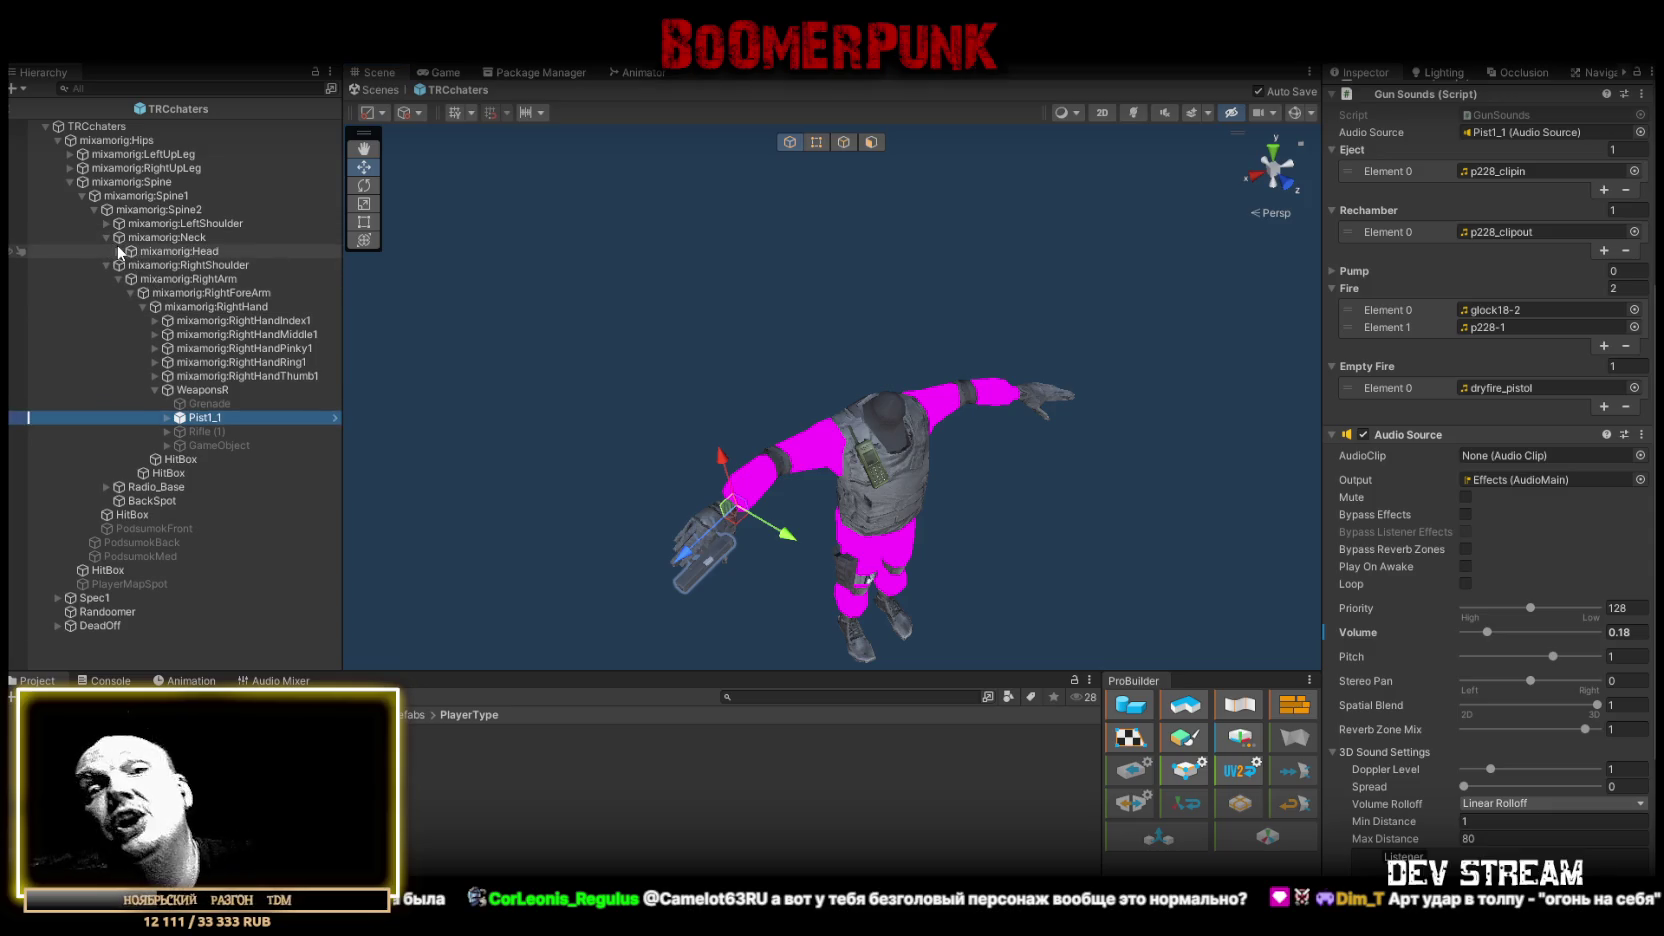
click(113, 252)
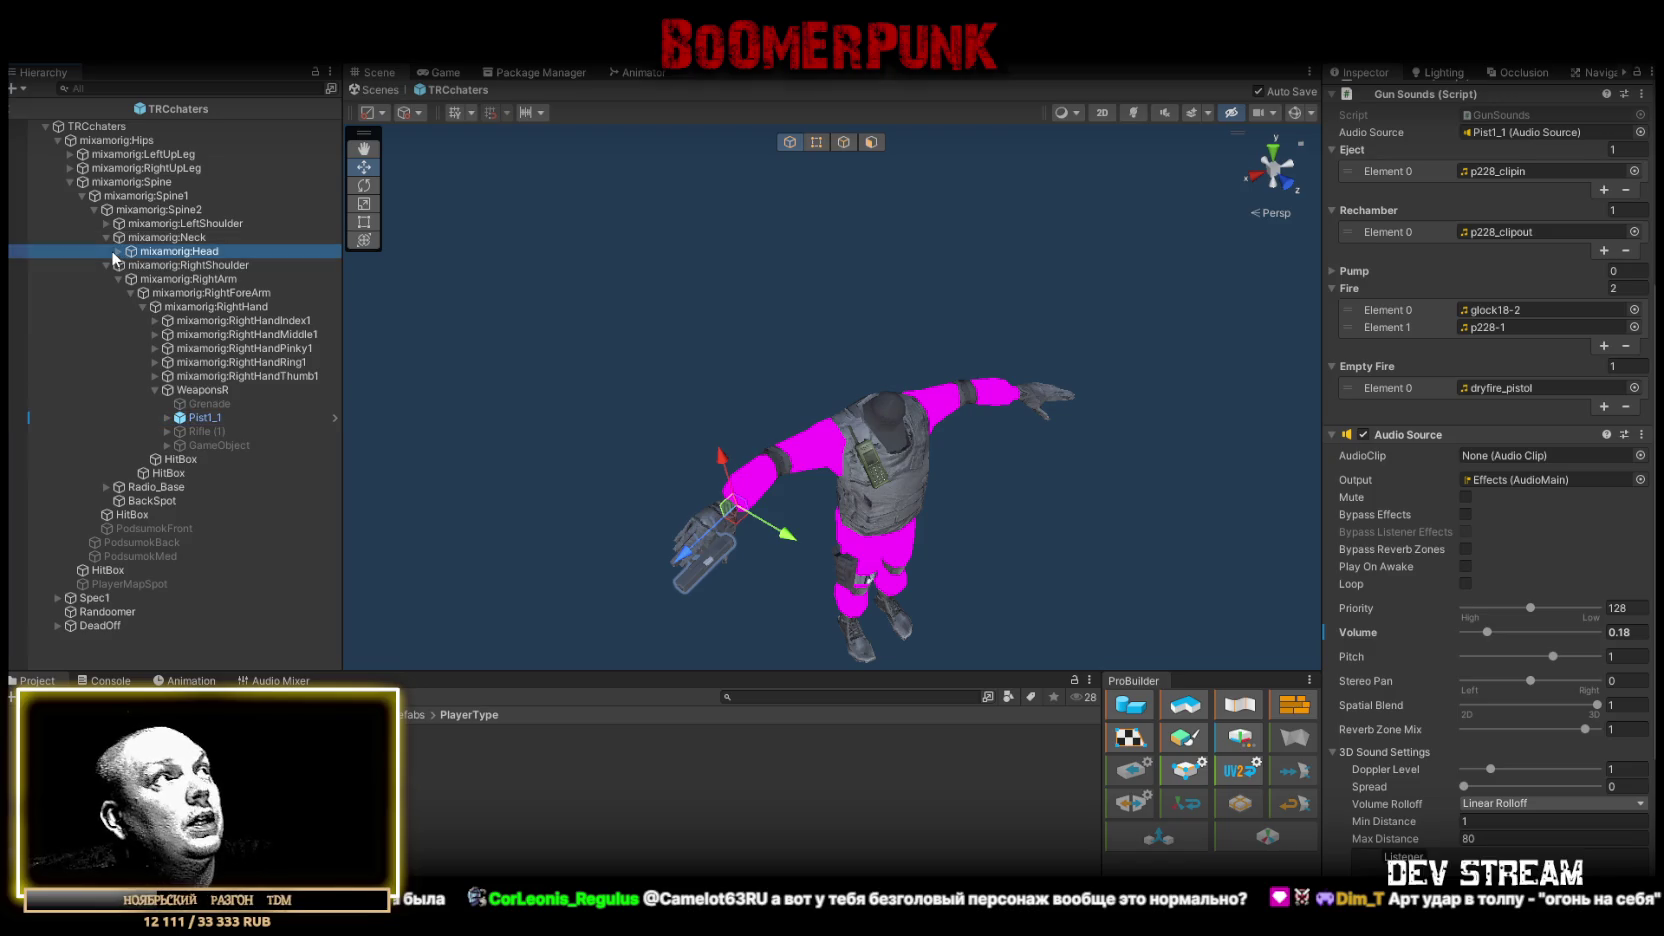
click(116, 251)
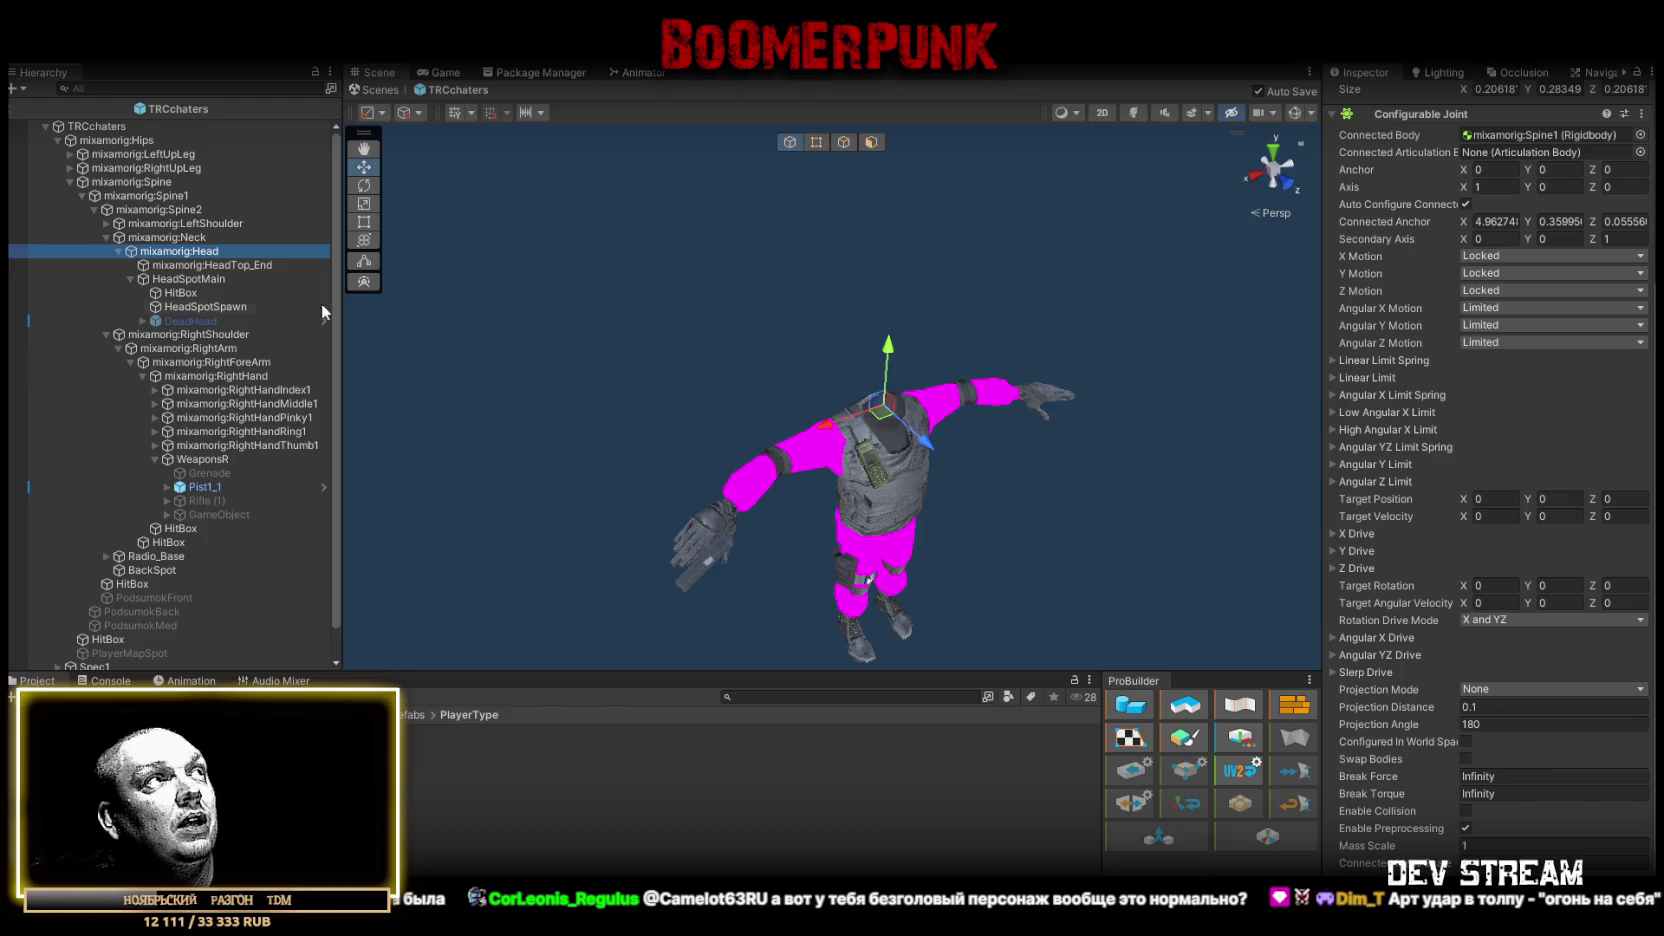
- Select the HeadSpotSpawn point at 0, 0.035, 0.03 and open the Prefabs > Heads folder
click(225, 306)
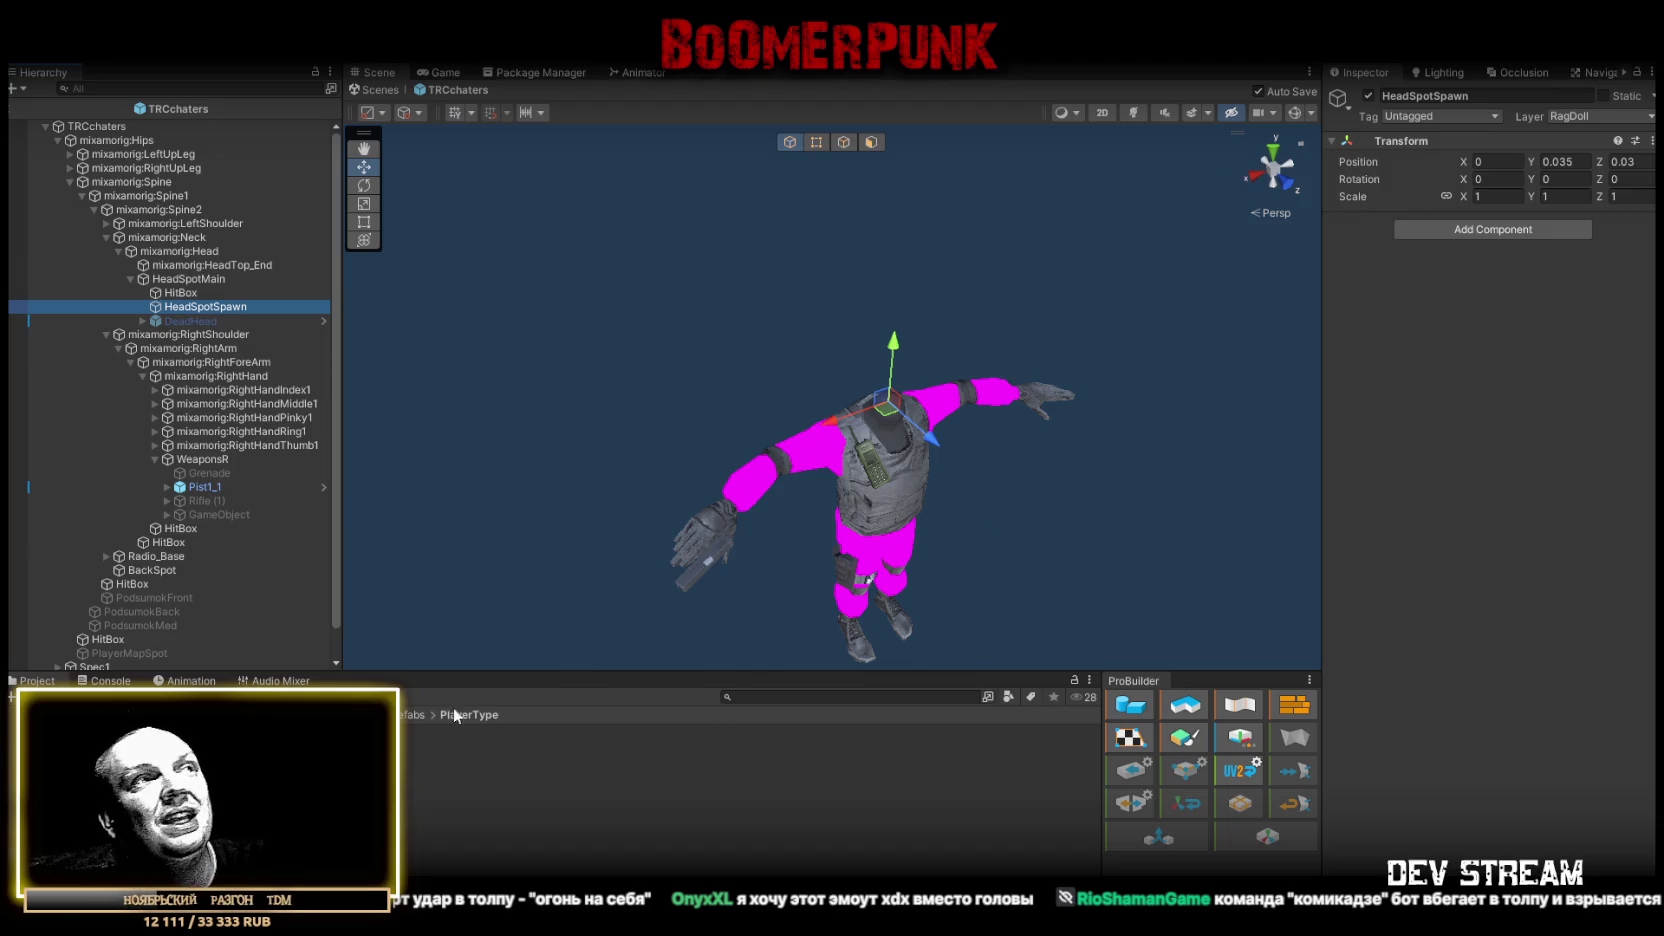
click(200, 780)
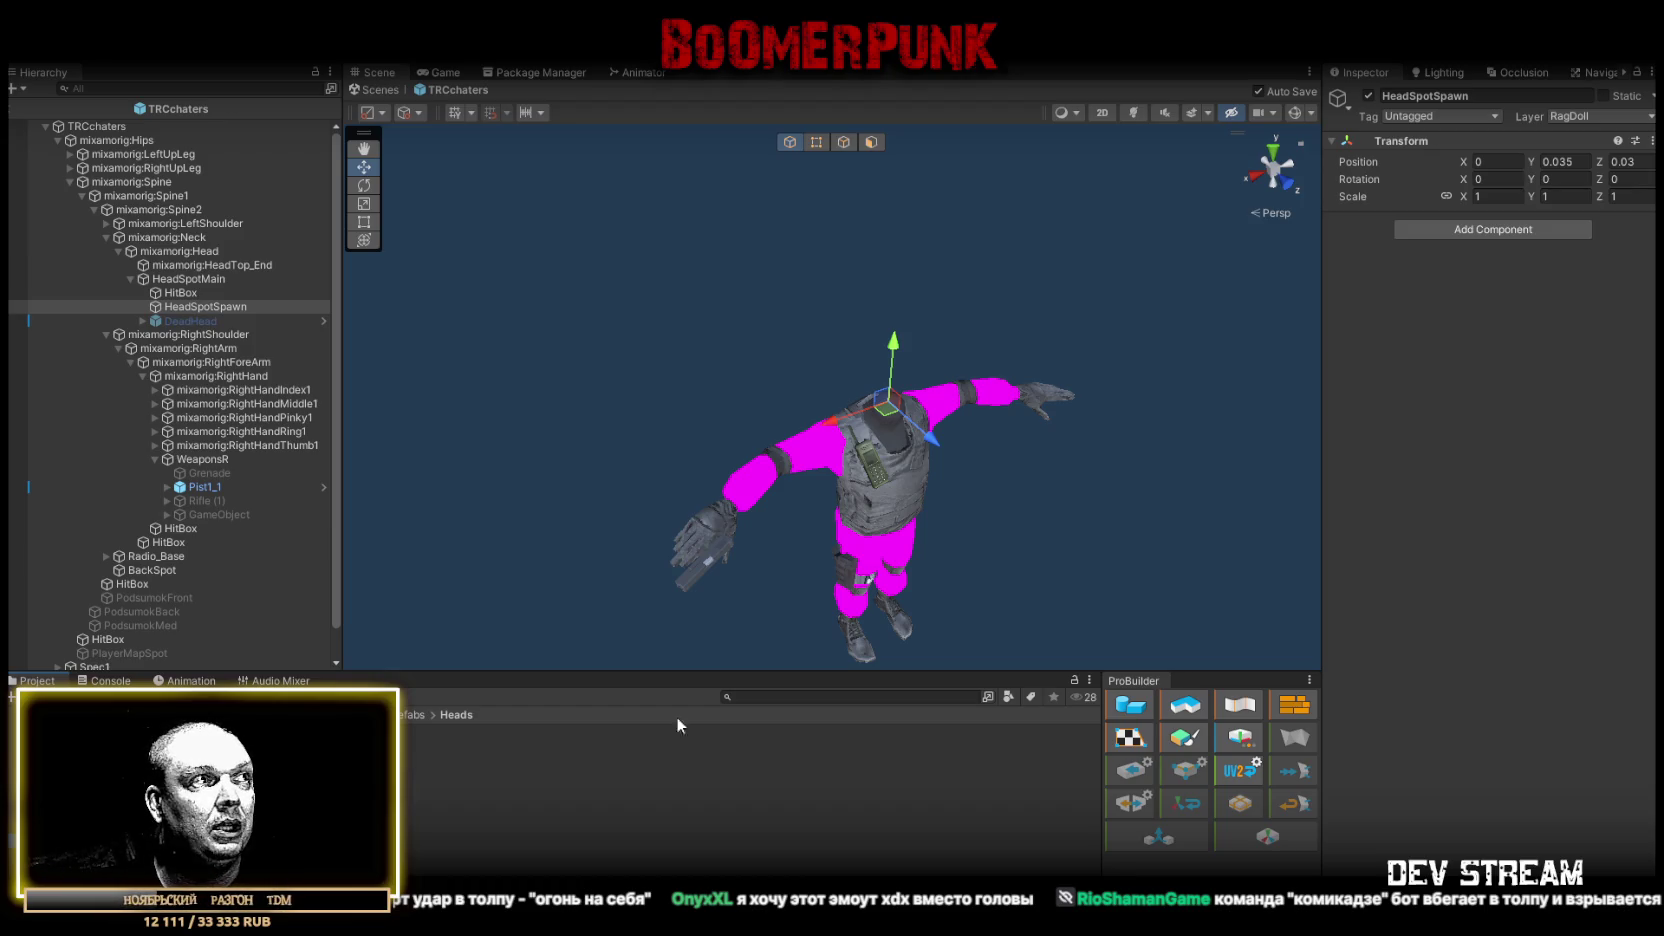
drag(270, 306, 278, 306)
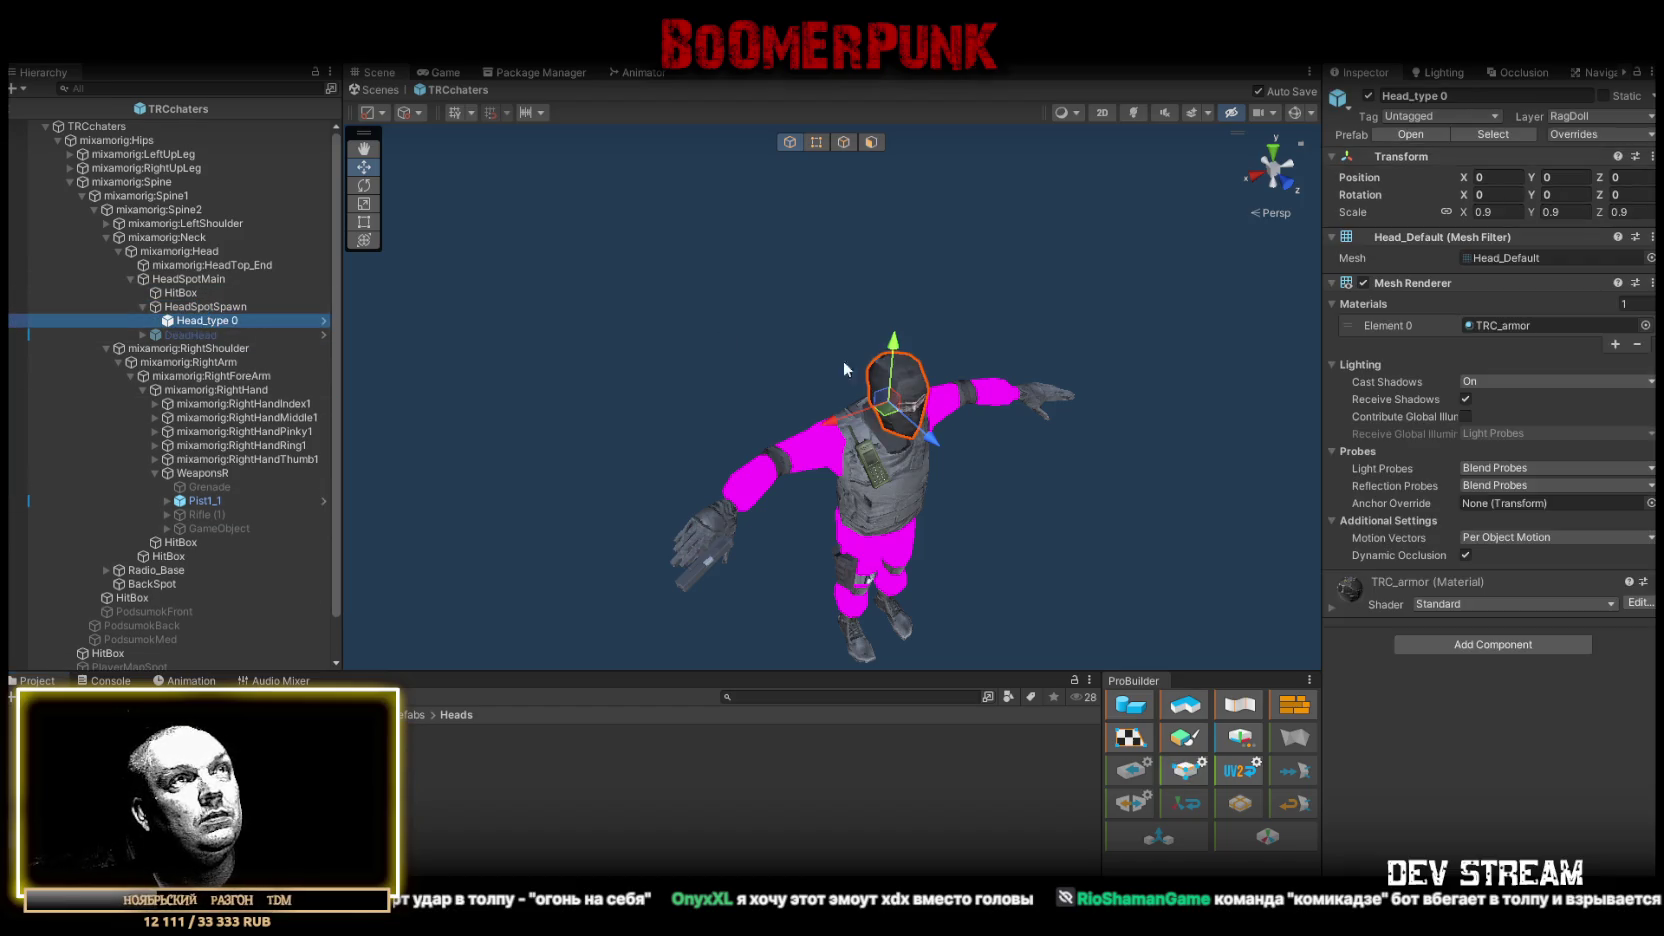
key(f)
drag(698, 337, 772, 242)
scroll(669, 260, down, 5)
drag(672, 260, 361, 254)
click(203, 314)
click(214, 322)
key(Delete)
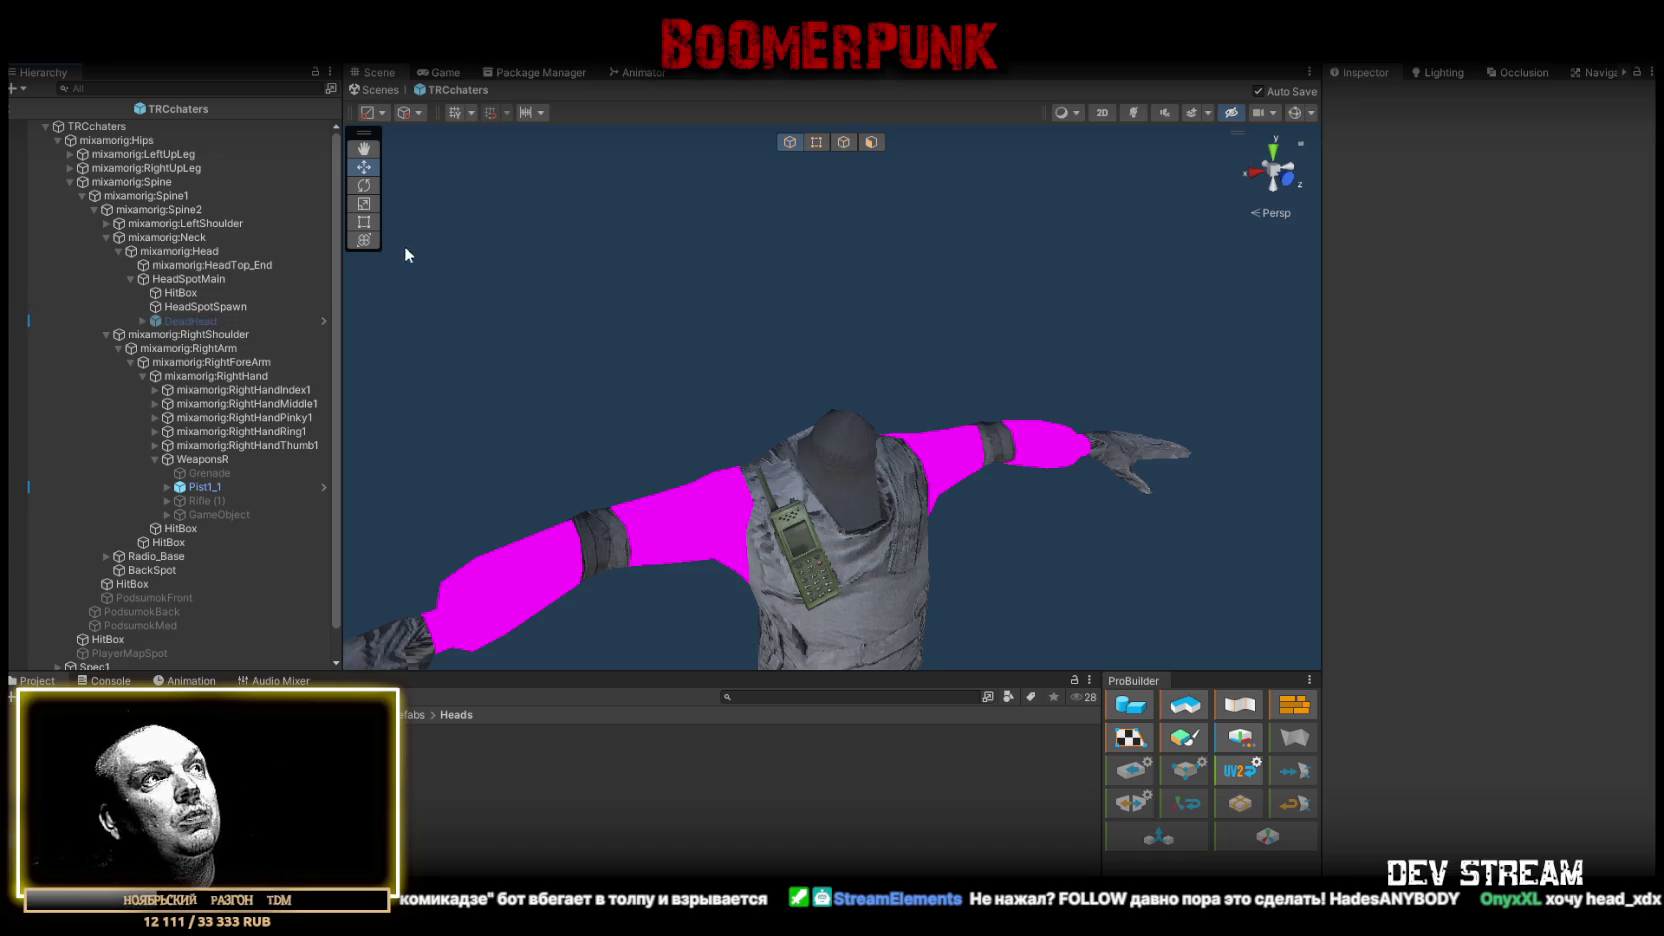
scroll(641, 480, down, 5)
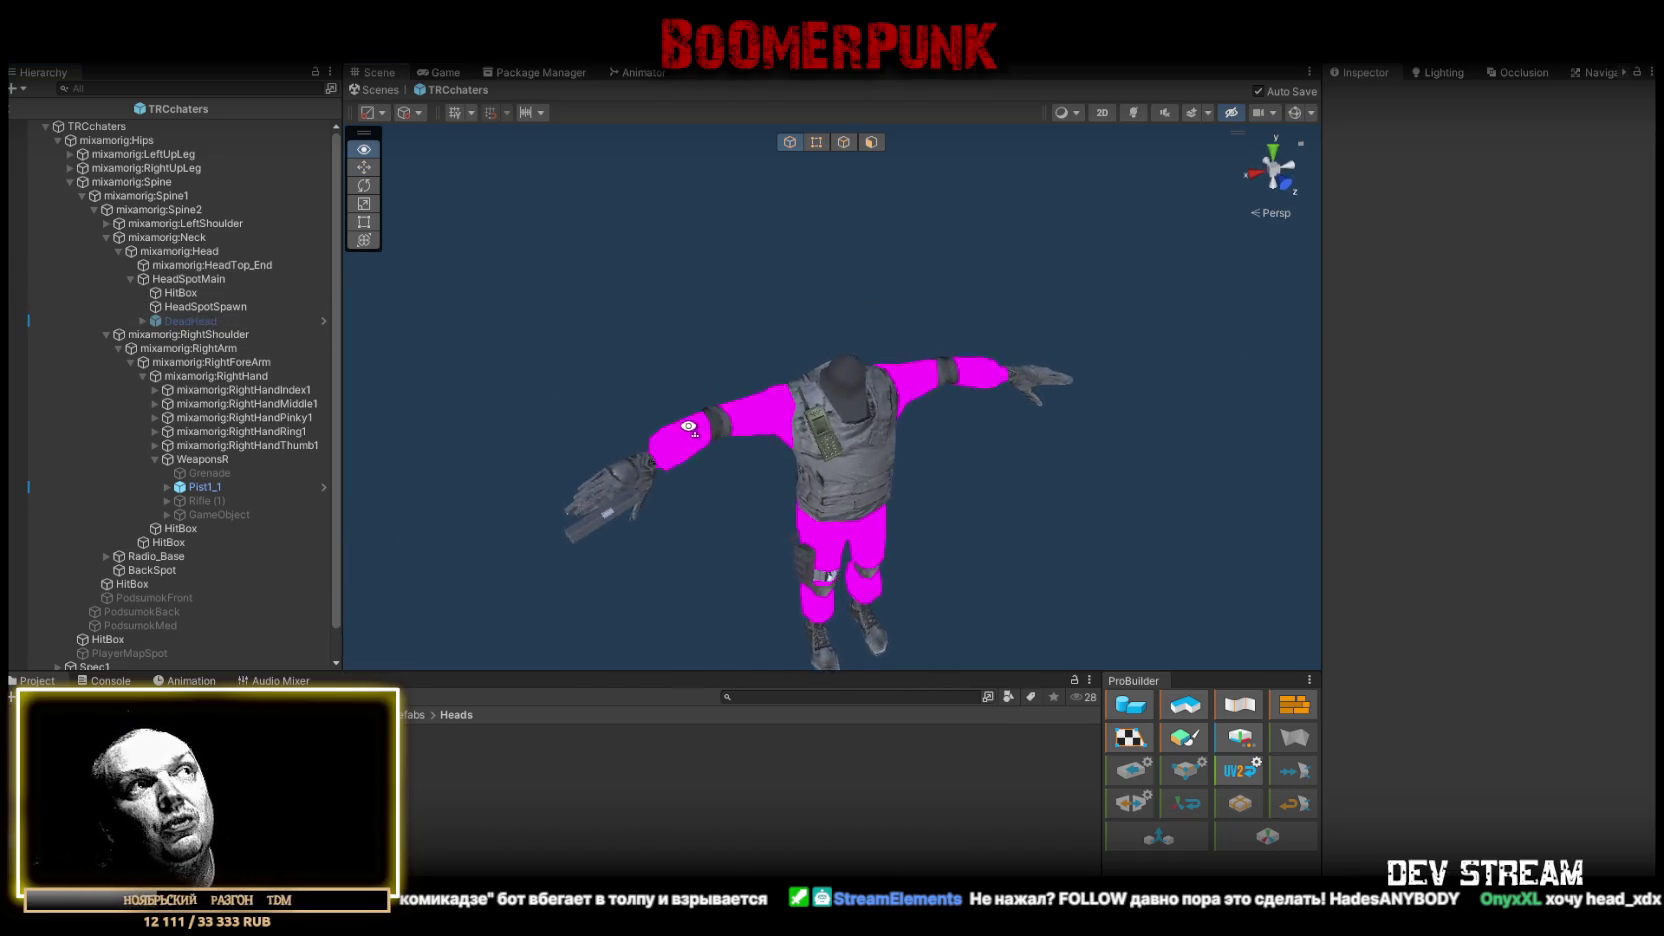
drag(676, 438, 697, 450)
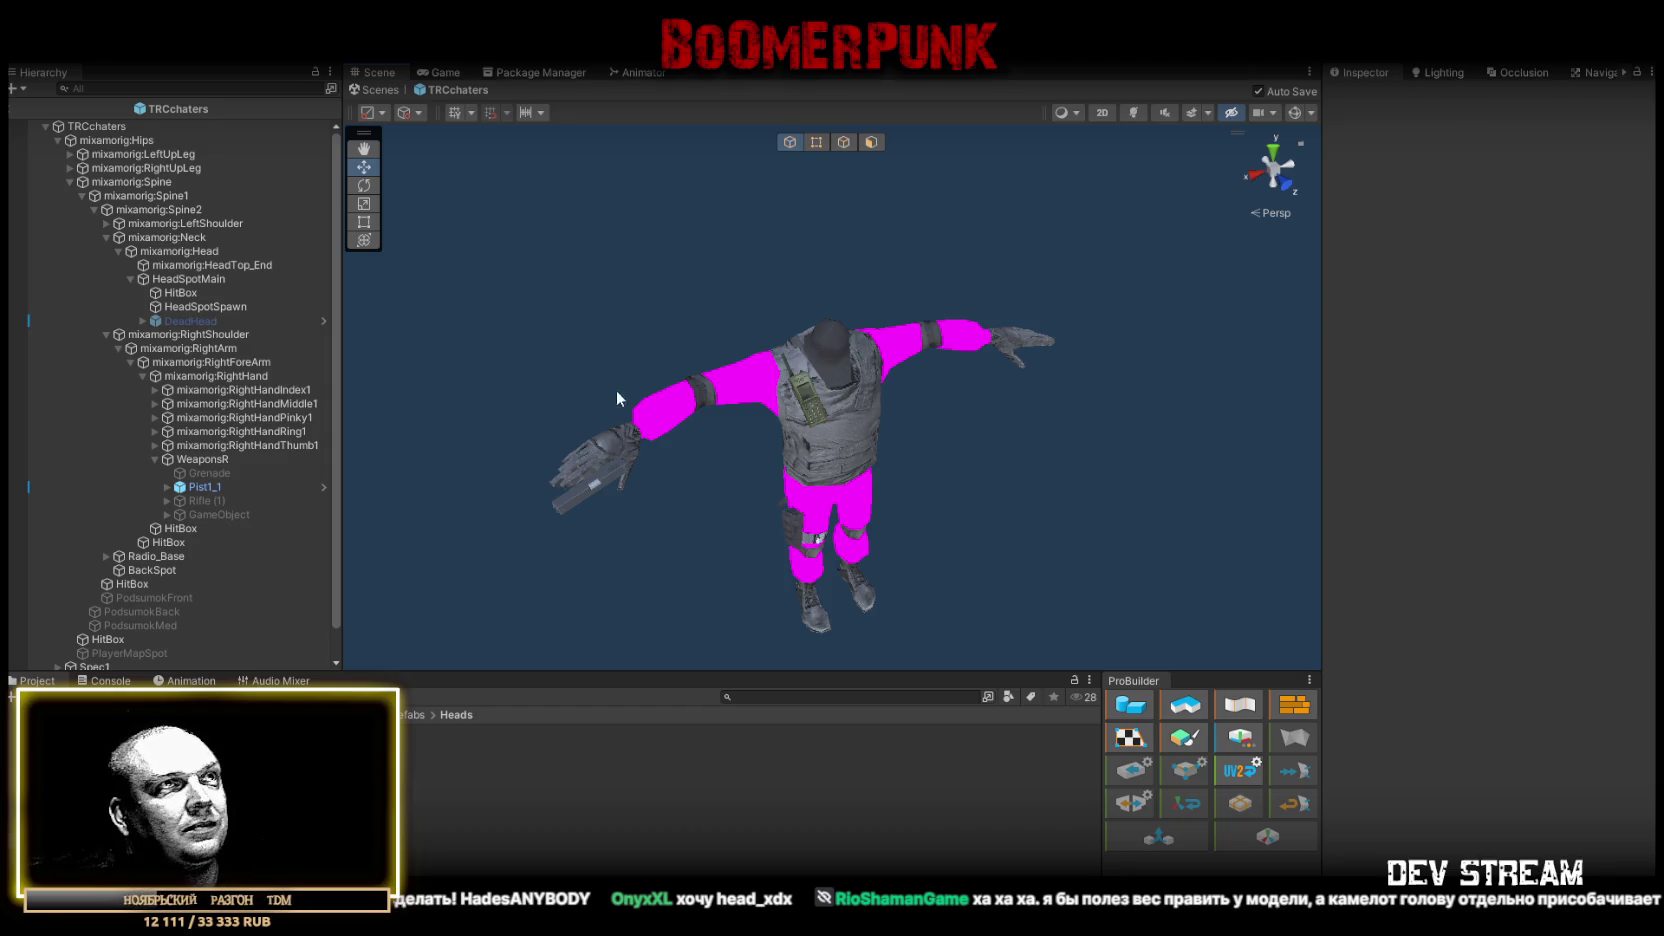
scroll(616, 390, up, 5)
scroll(774, 394, down, 3)
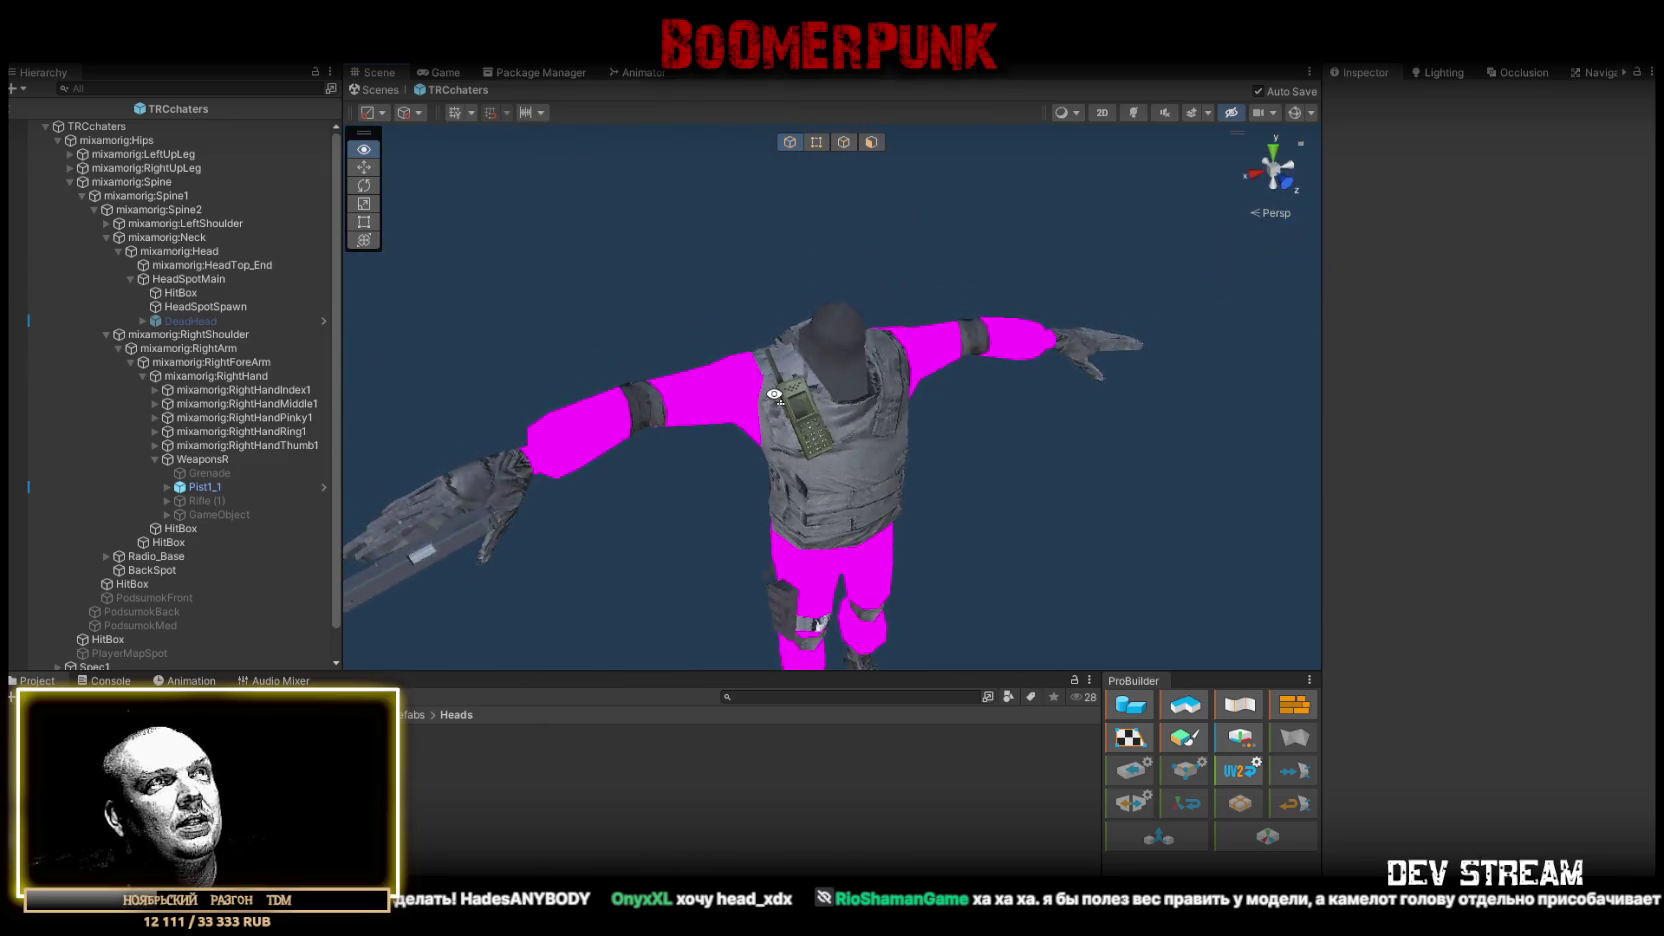
scroll(774, 394, up, 4)
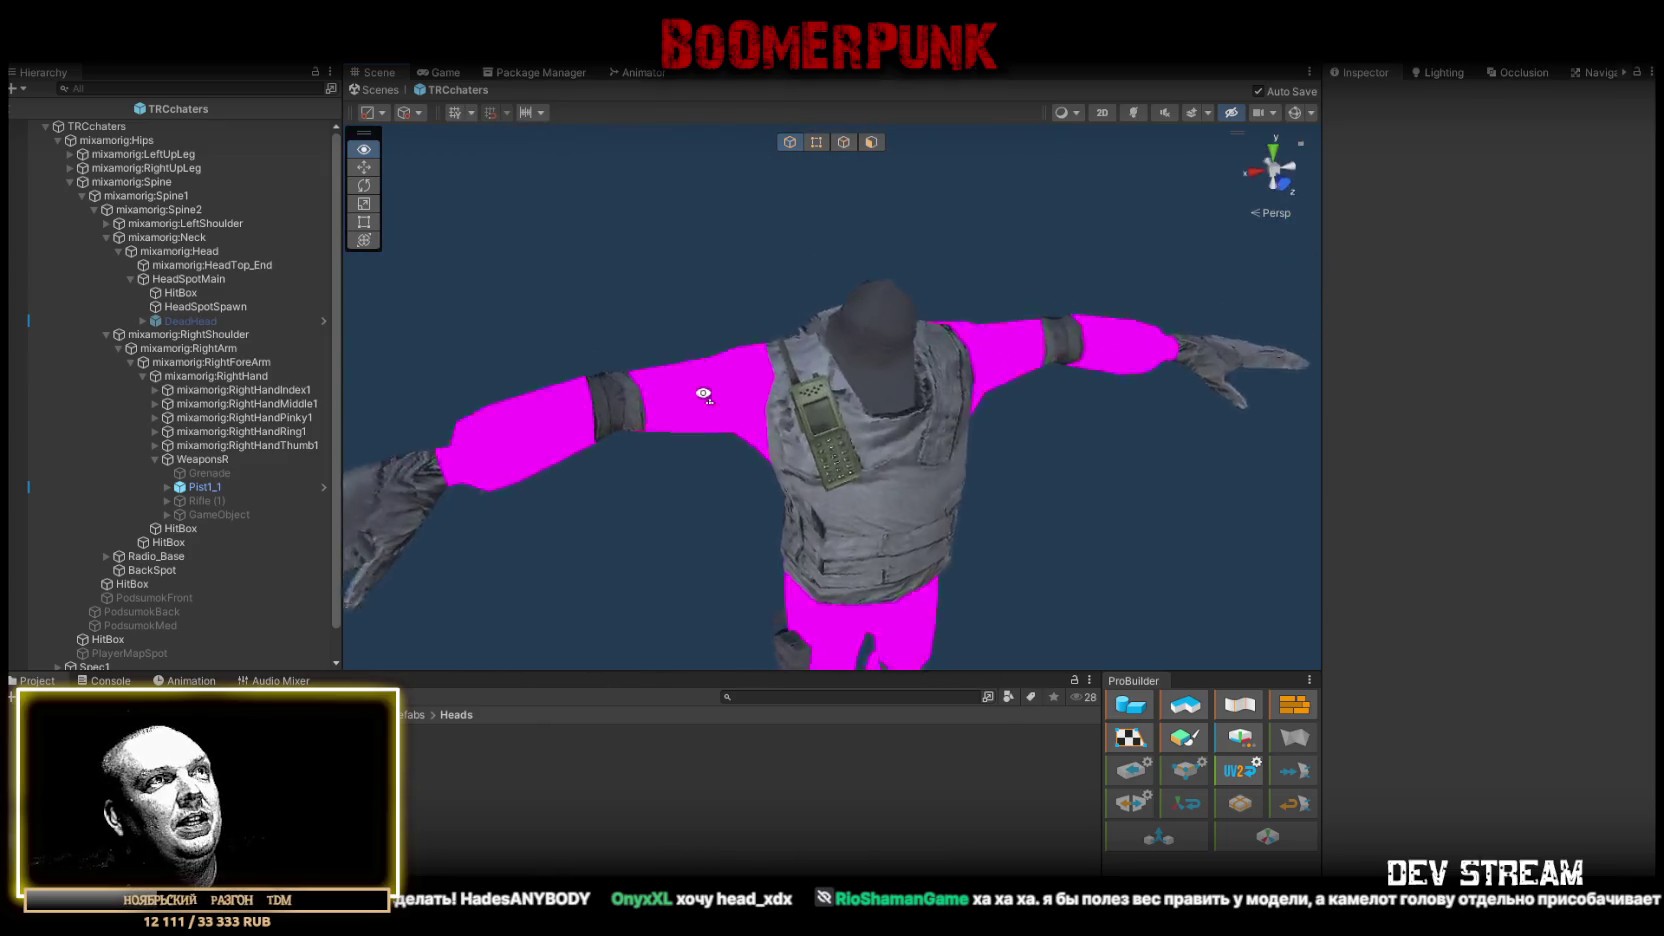
scroll(710, 420, down, 3)
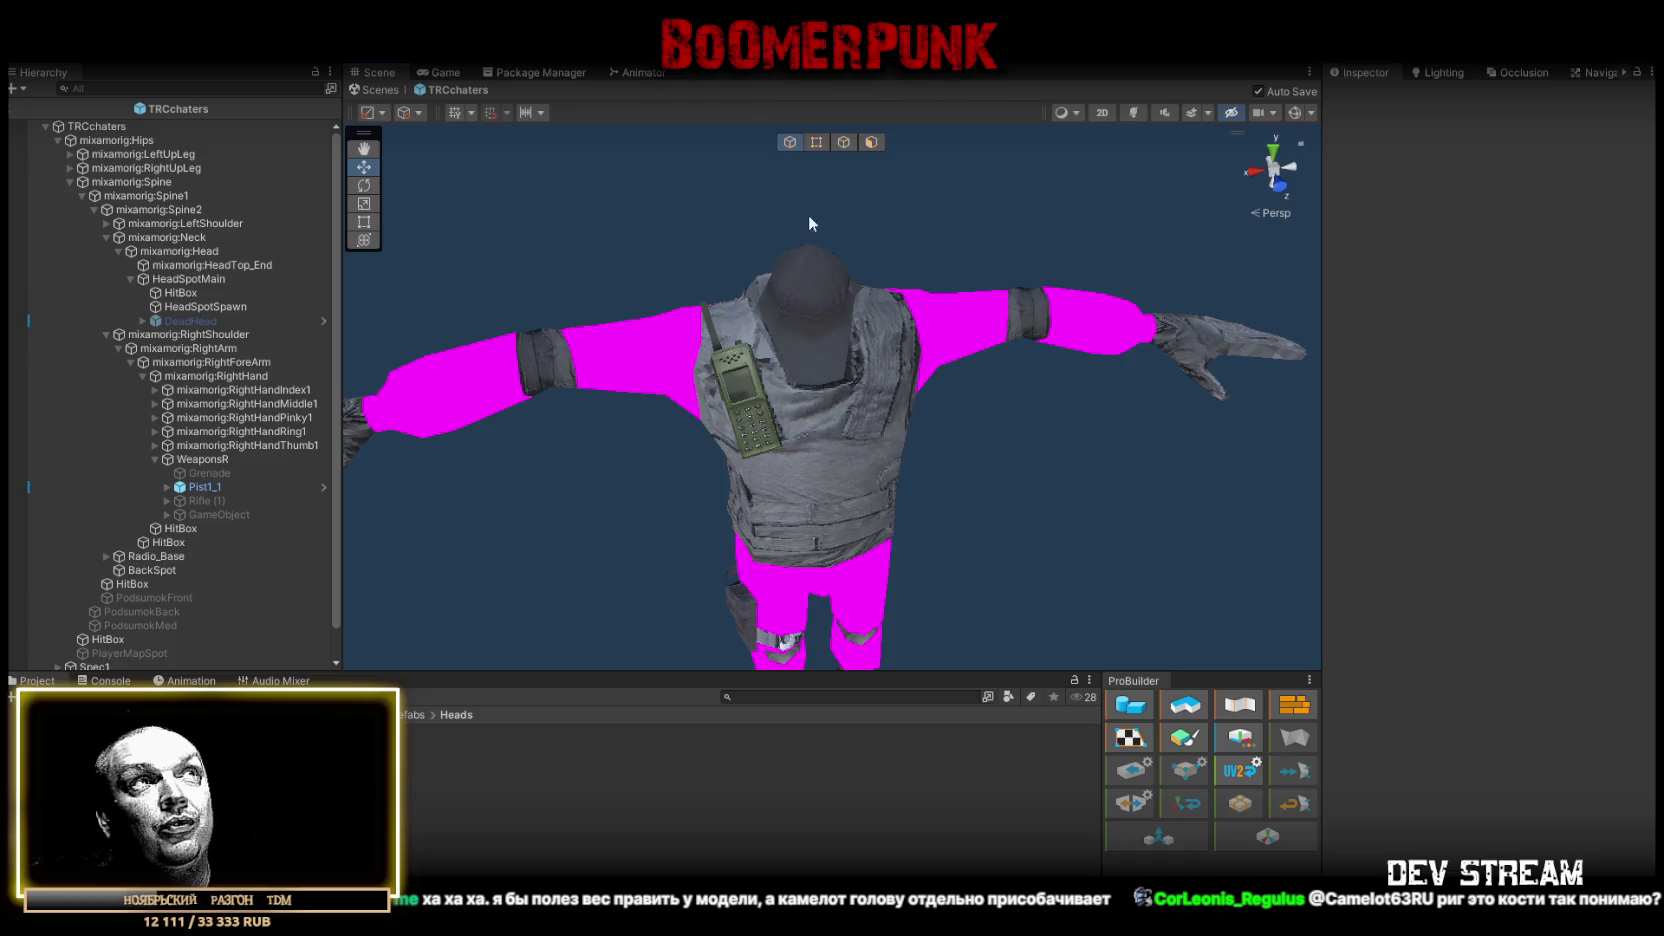
scroll(819, 212, down, 4)
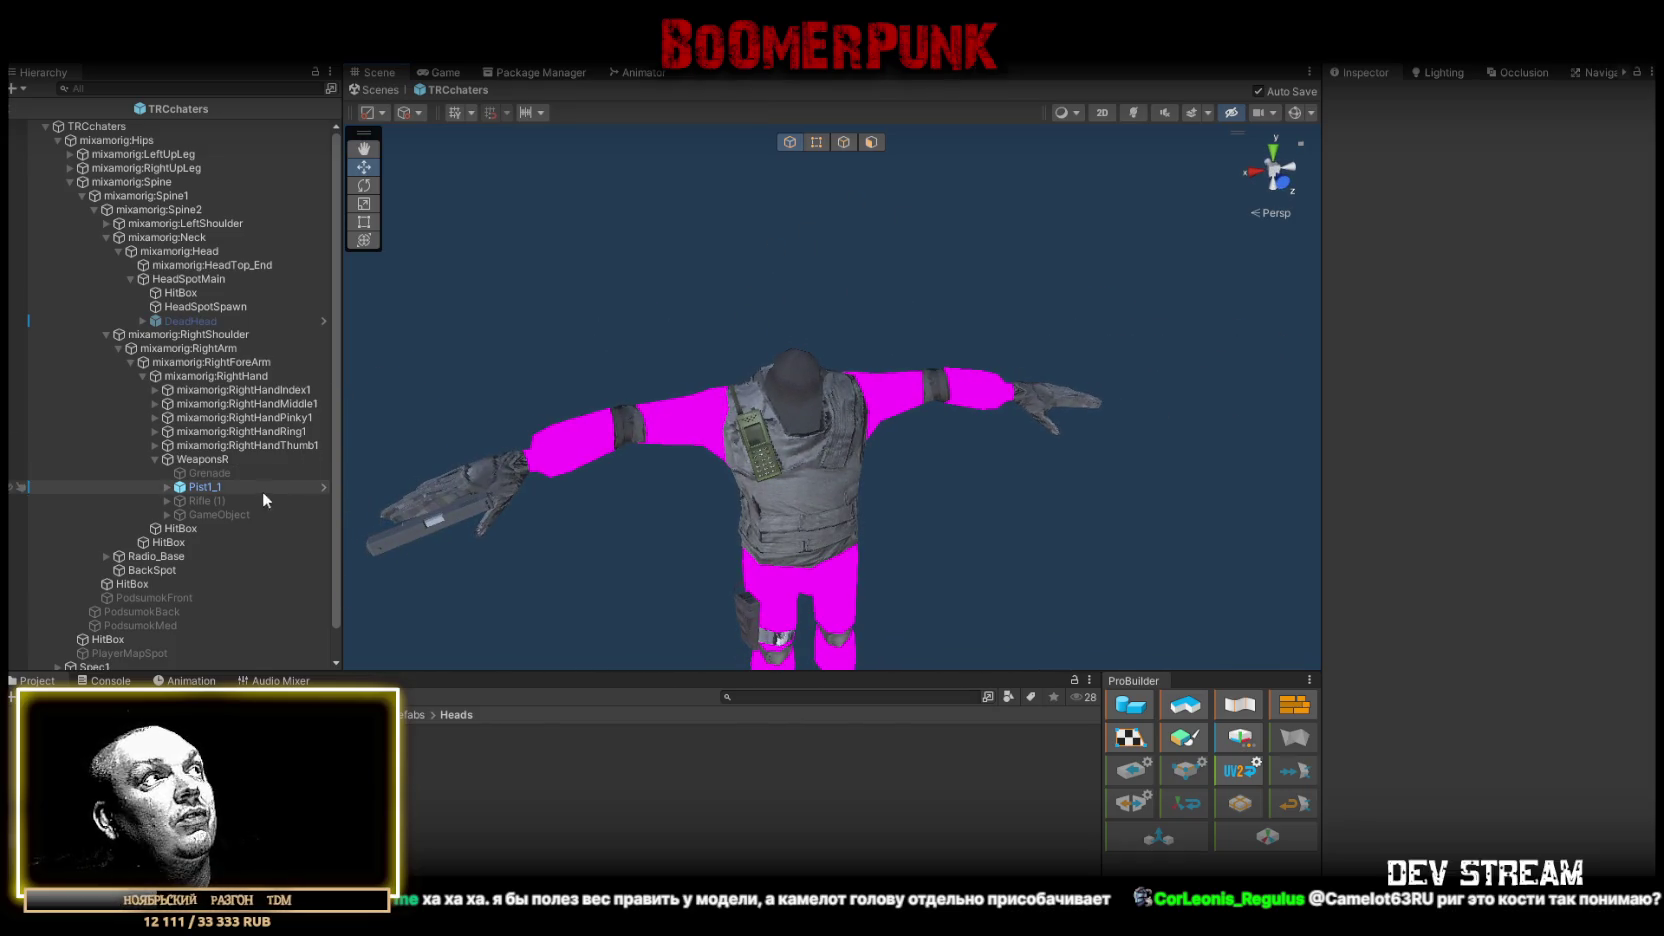
- Toggle the DeadHead effect on and off, then select the head HitBox with Damage Scale 100
click(200, 321)
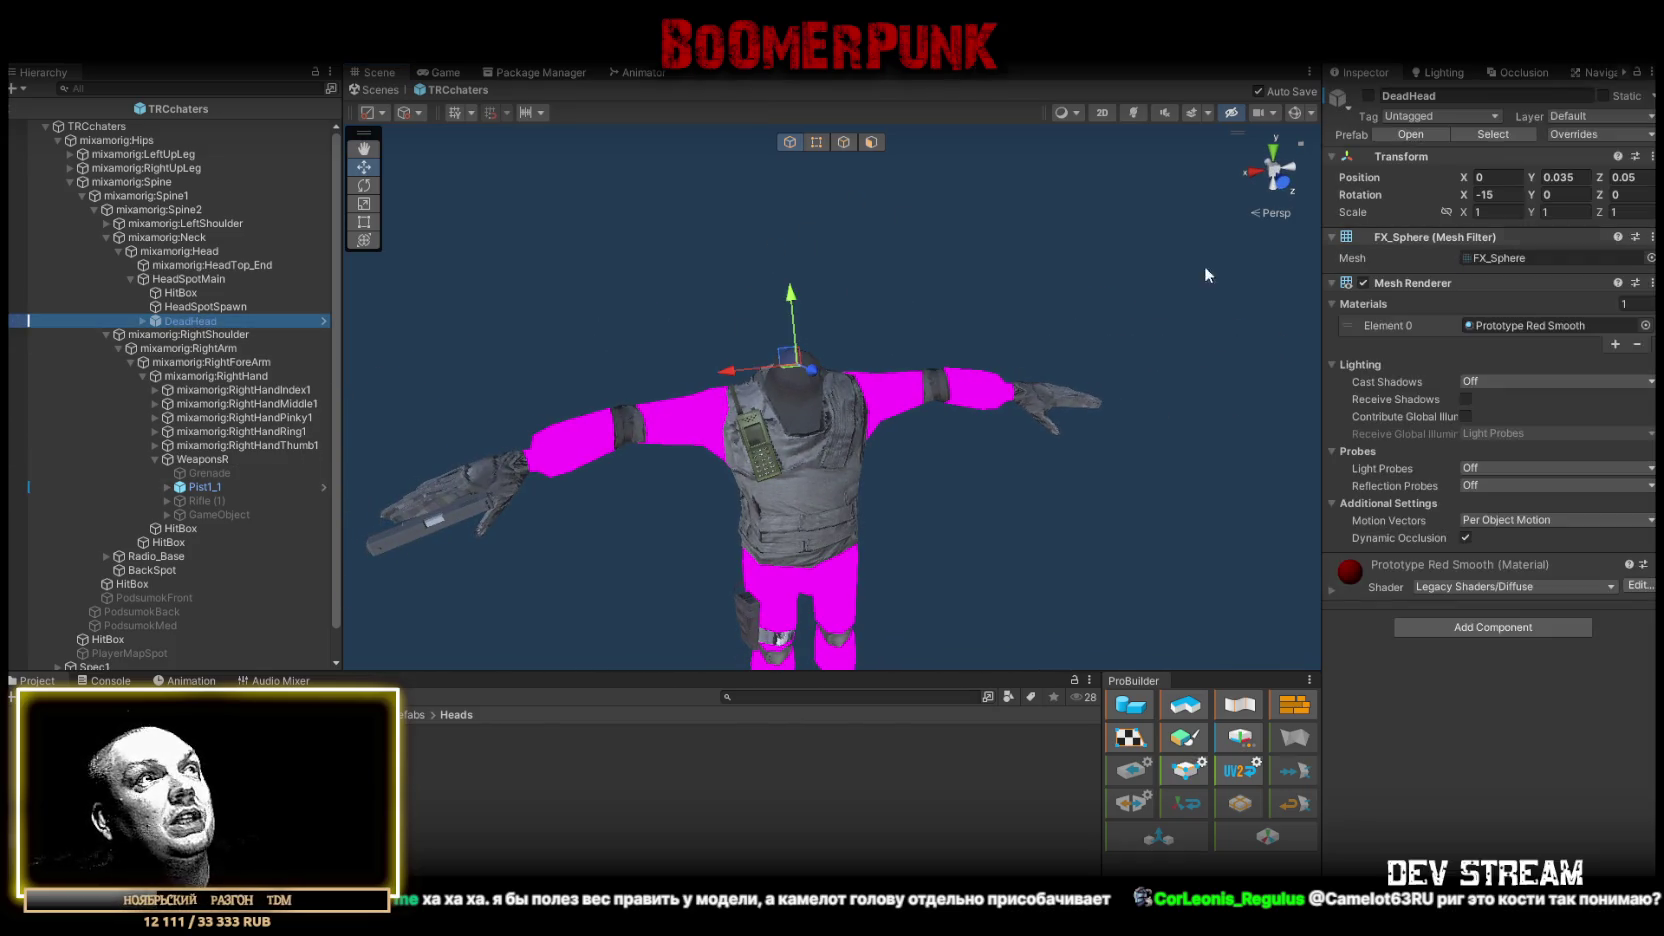
click(1368, 95)
mouse_move(1020, 296)
mouse_down()
mouse_move(1053, 333)
mouse_move(980, 312)
mouse_up()
scroll(1086, 280, up, 4)
drag(1086, 280, 1100, 290)
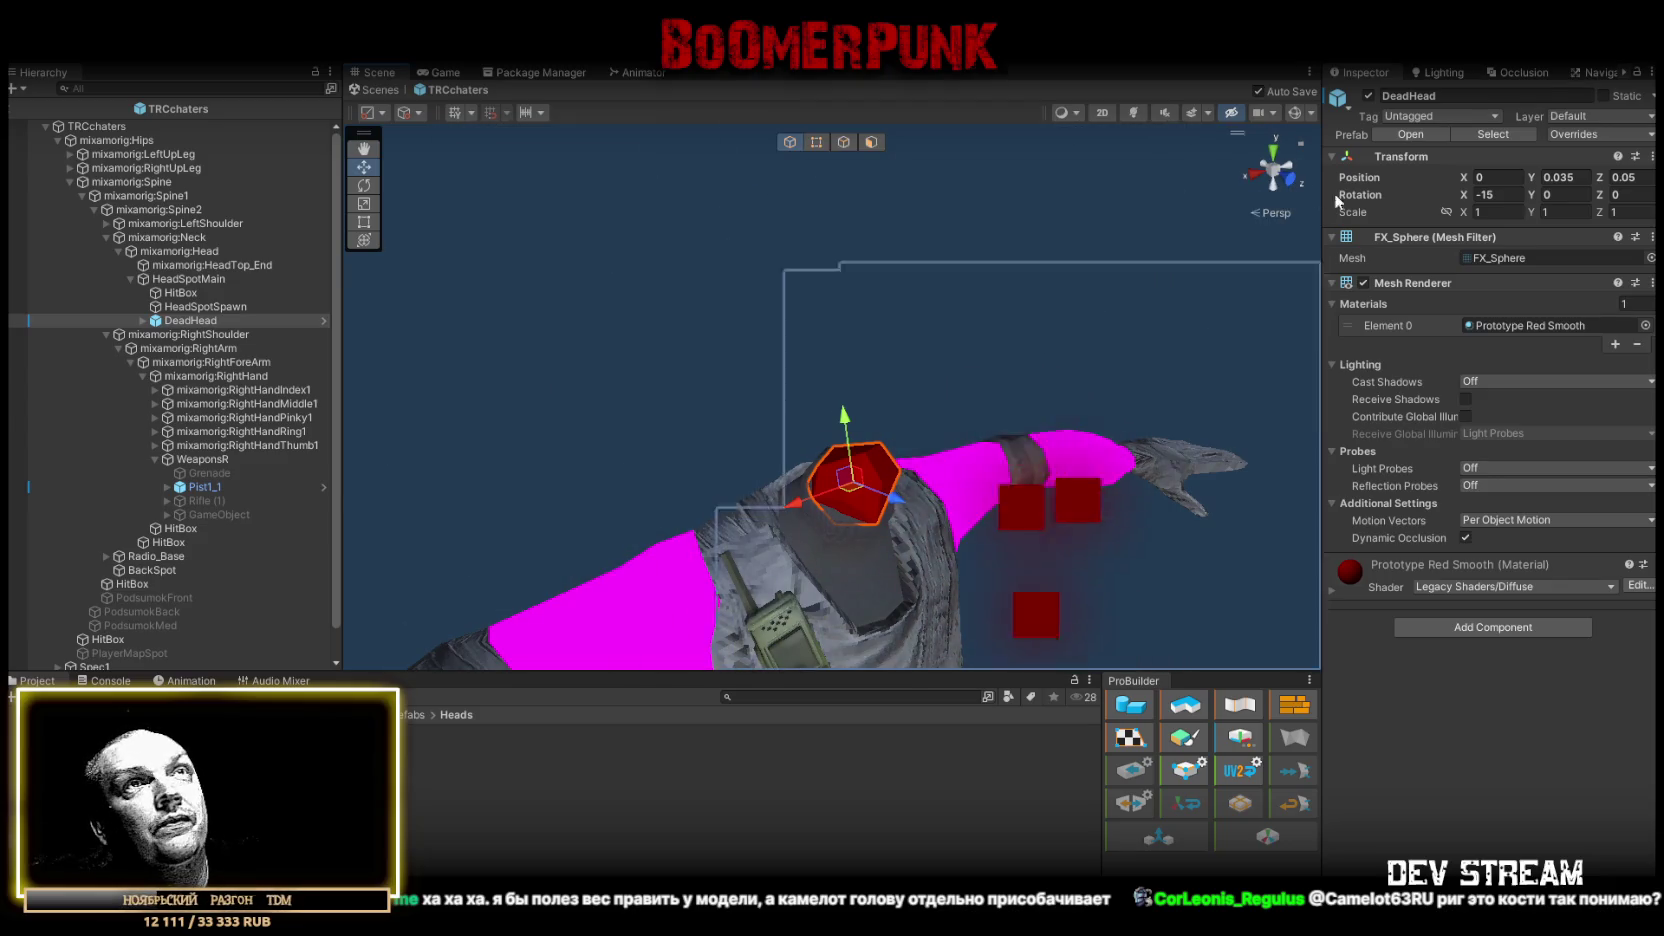
click(1368, 95)
click(190, 292)
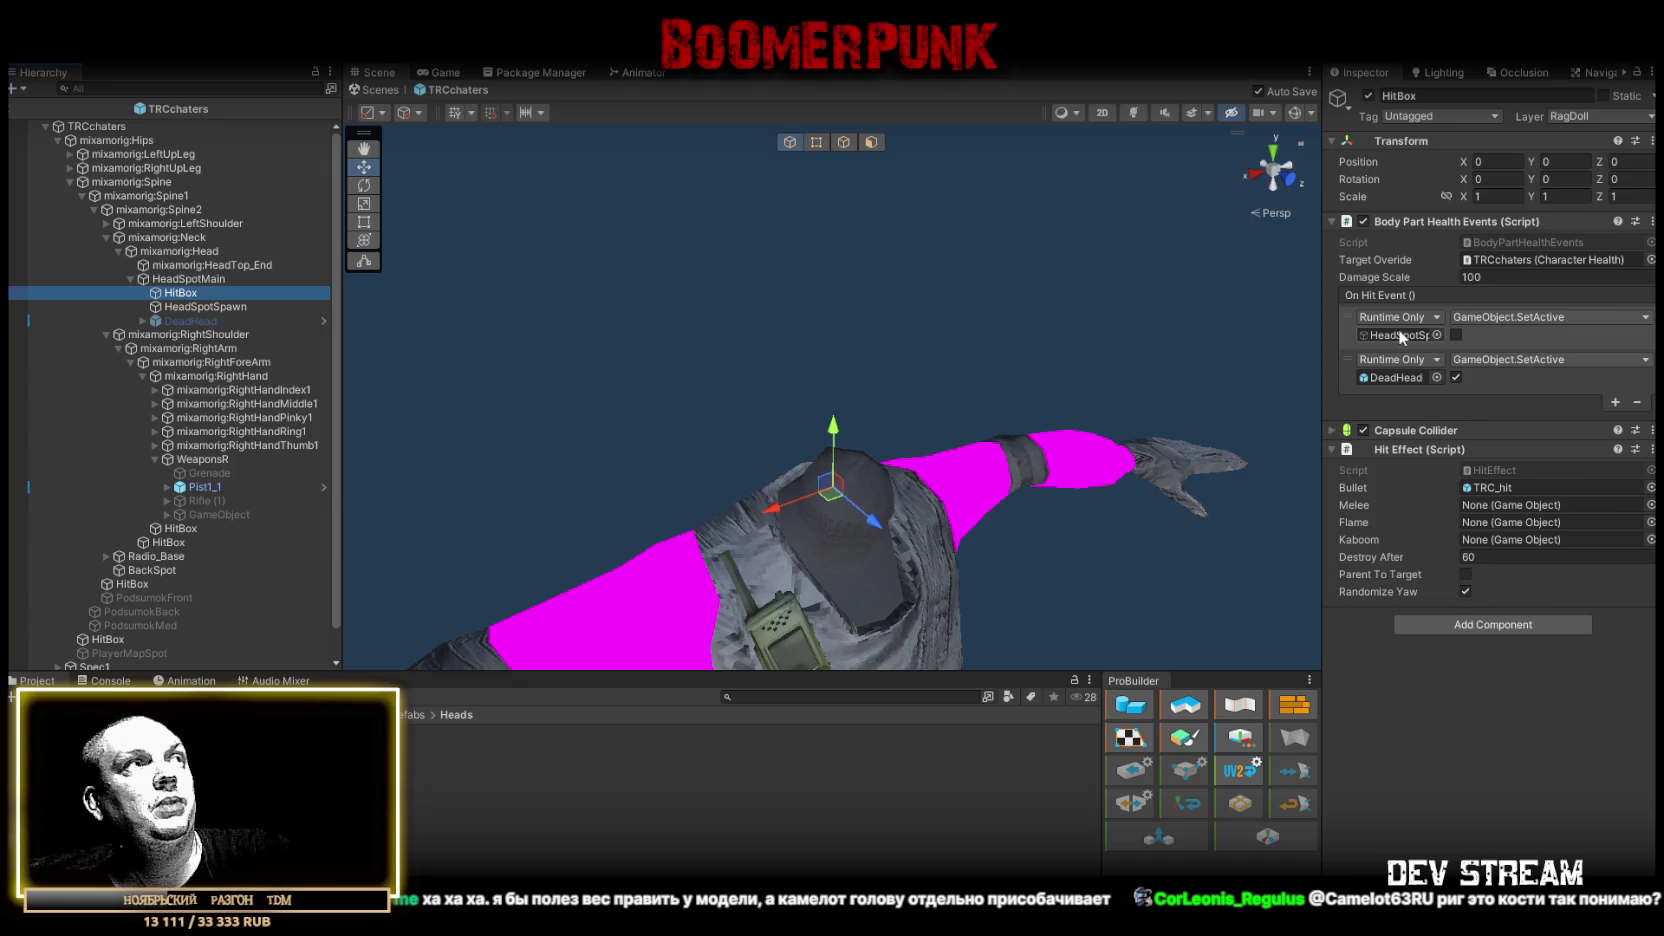
scroll(875, 412, down, 3)
- Zoom the Scene view, then switch to the Chrome window showing Mixamo's Y Bot
scroll(875, 412, up, 5)
scroll(875, 412, down, 3)
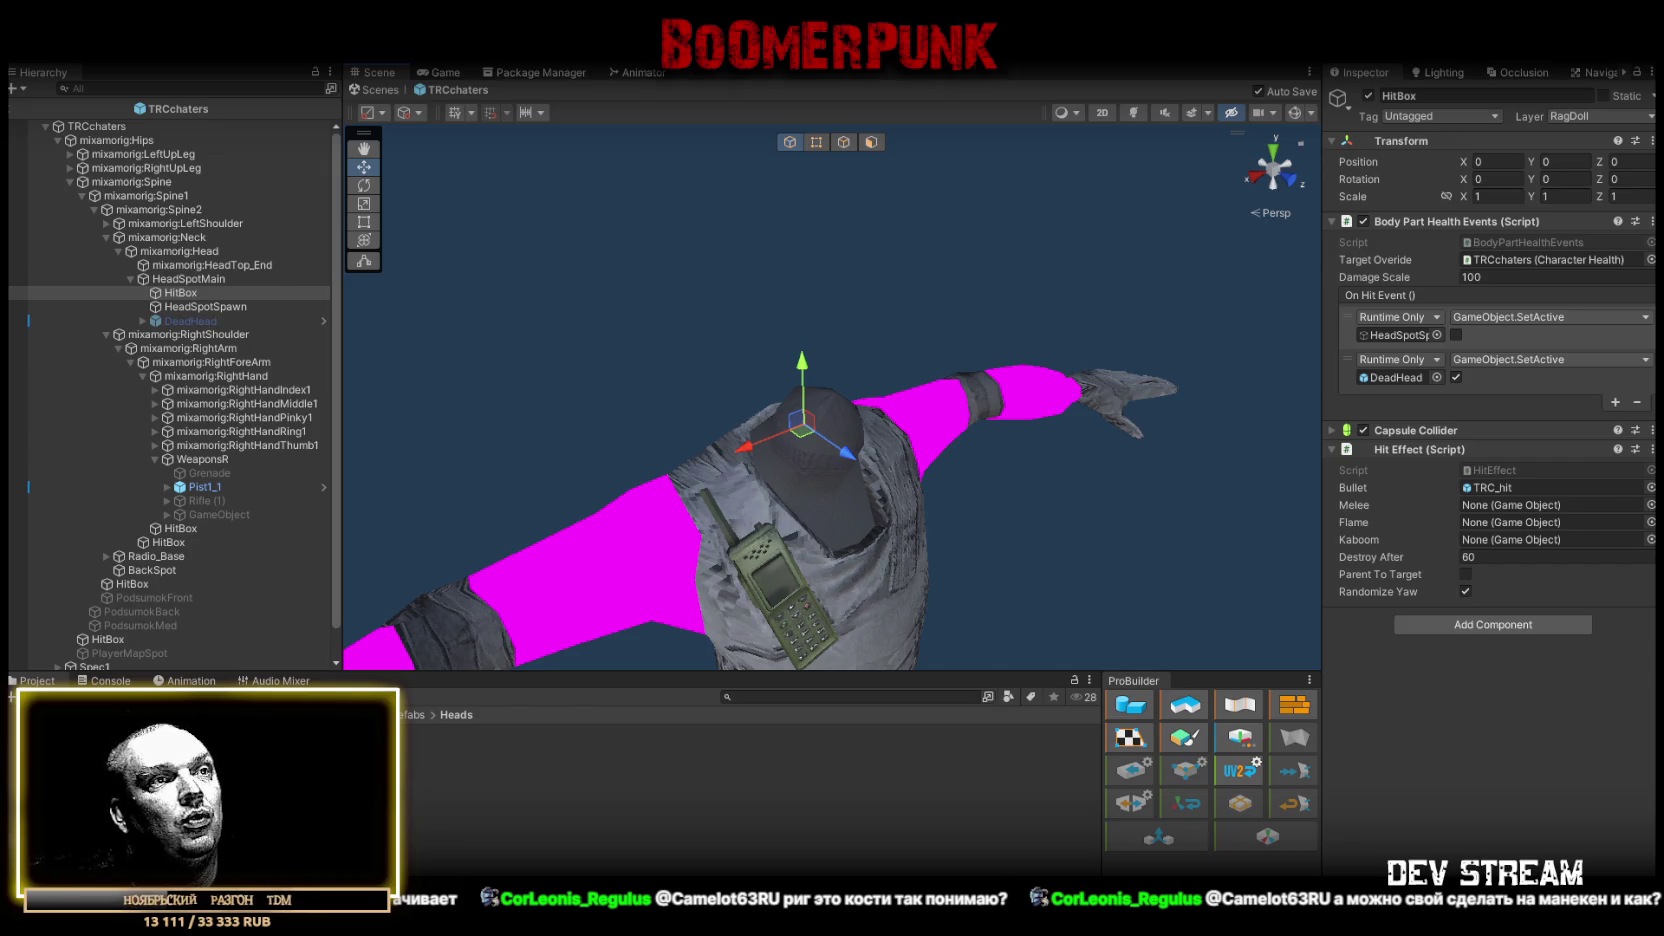
key(alt+Tab)
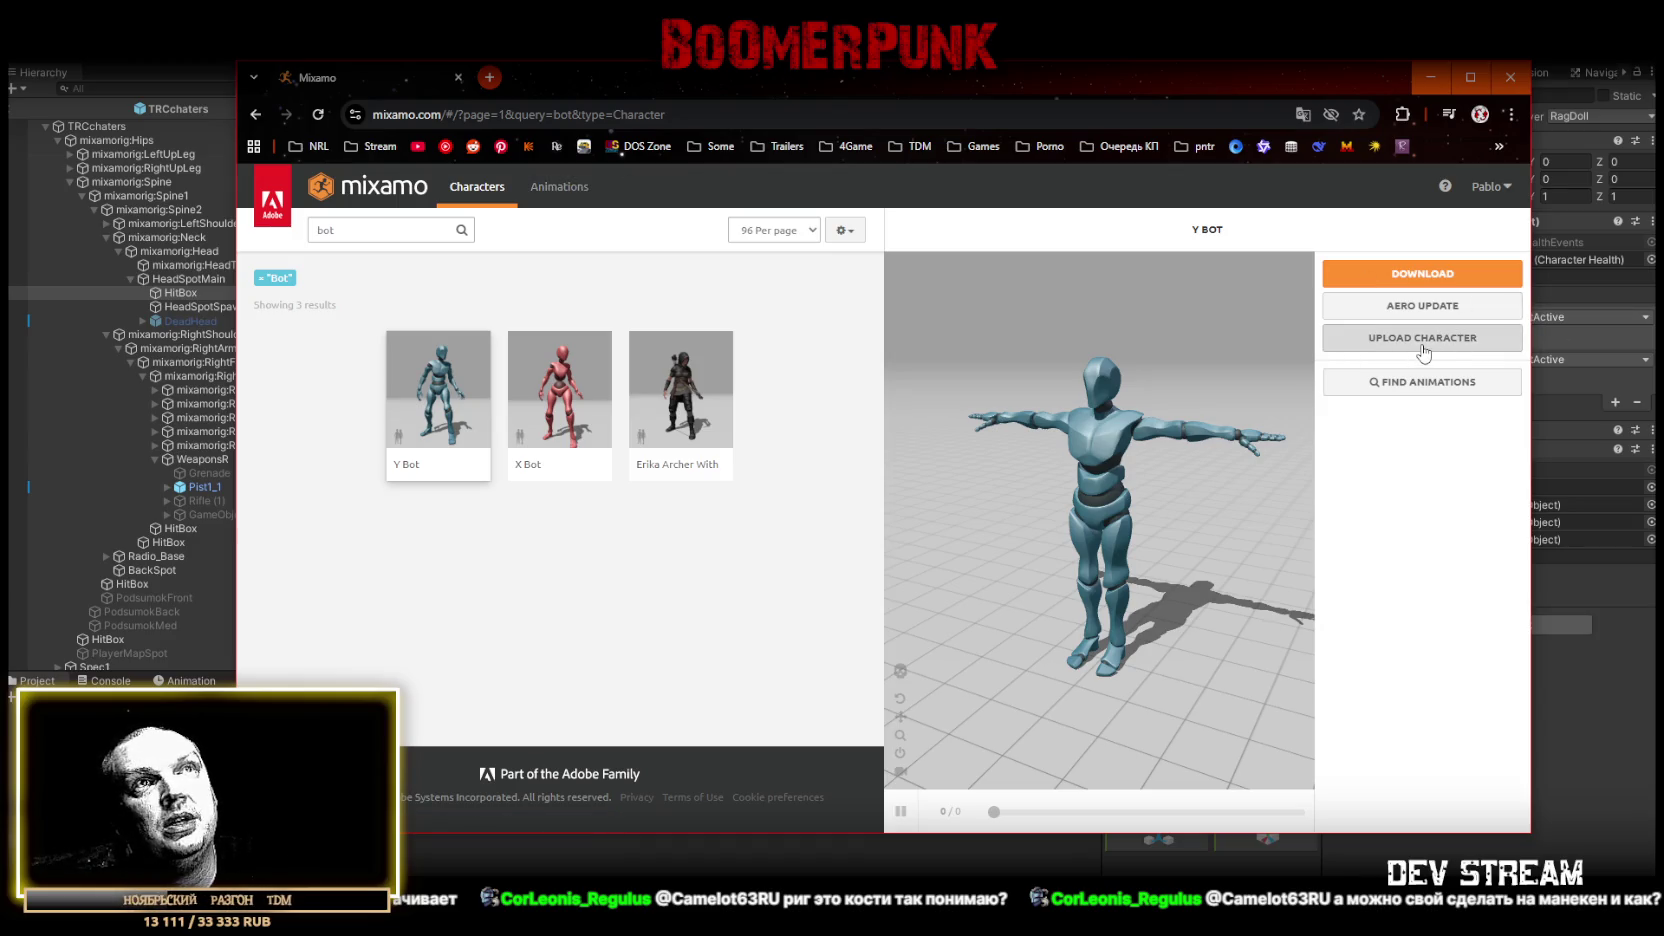
- Check the Y Bot download settings with FBX for Unity format, then cancel the download
mouse_move(1189, 490)
mouse_down()
mouse_move(1363, 464)
mouse_move(1002, 441)
mouse_move(1177, 520)
mouse_up()
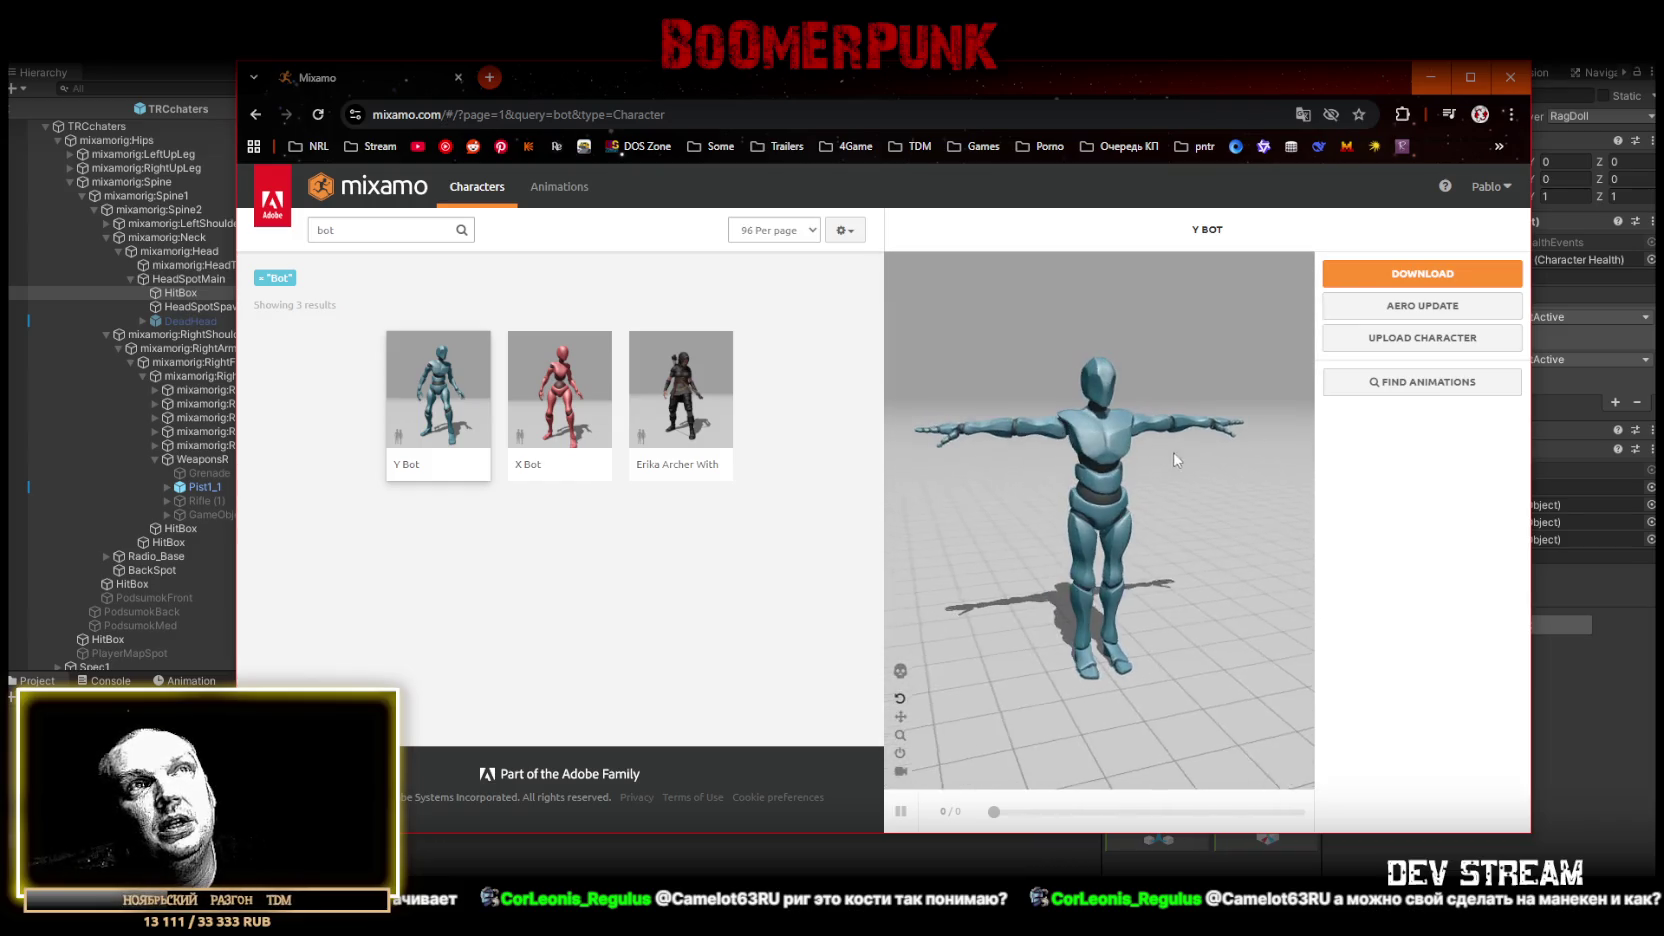
click(1431, 274)
click(830, 348)
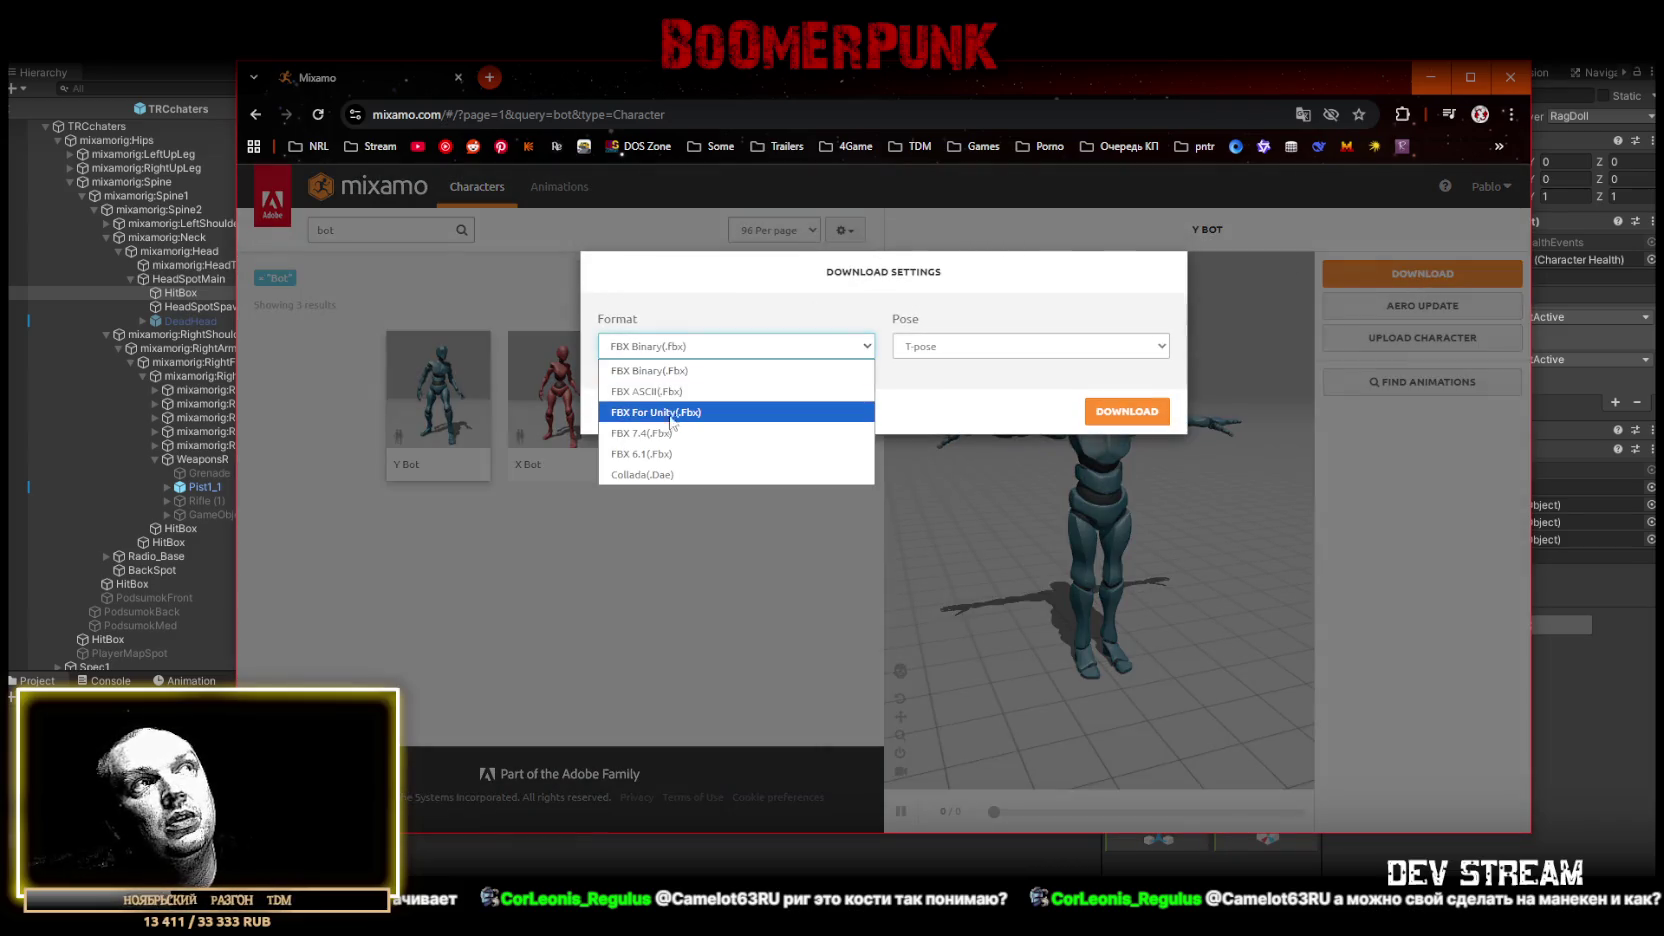
click(668, 418)
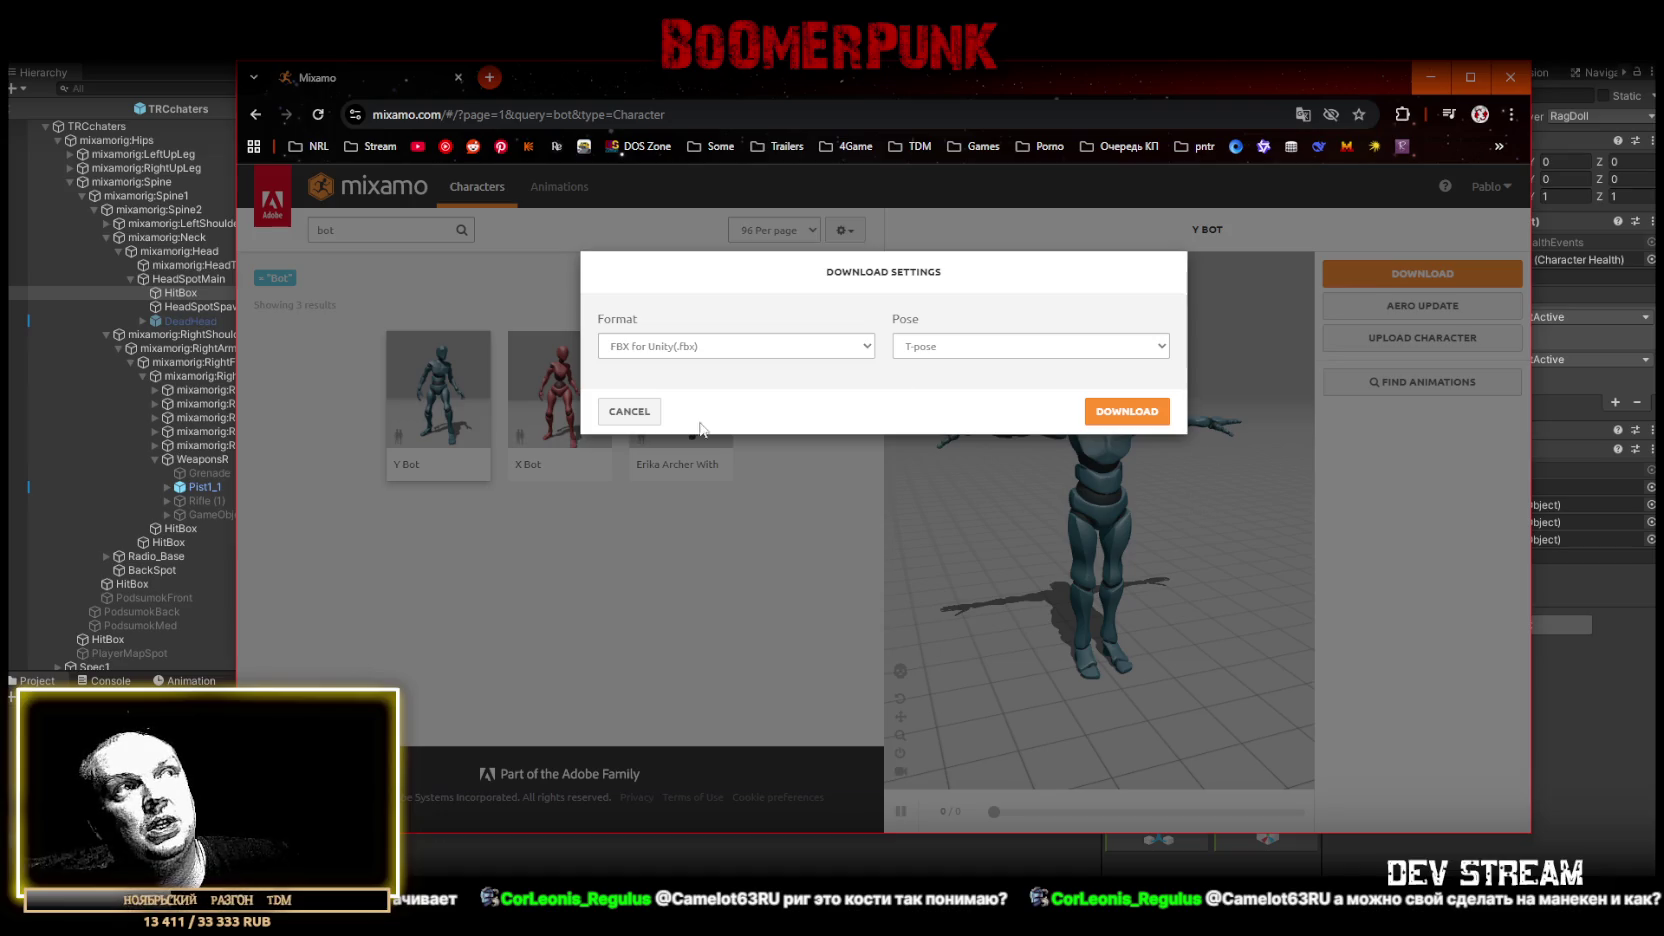
click(628, 416)
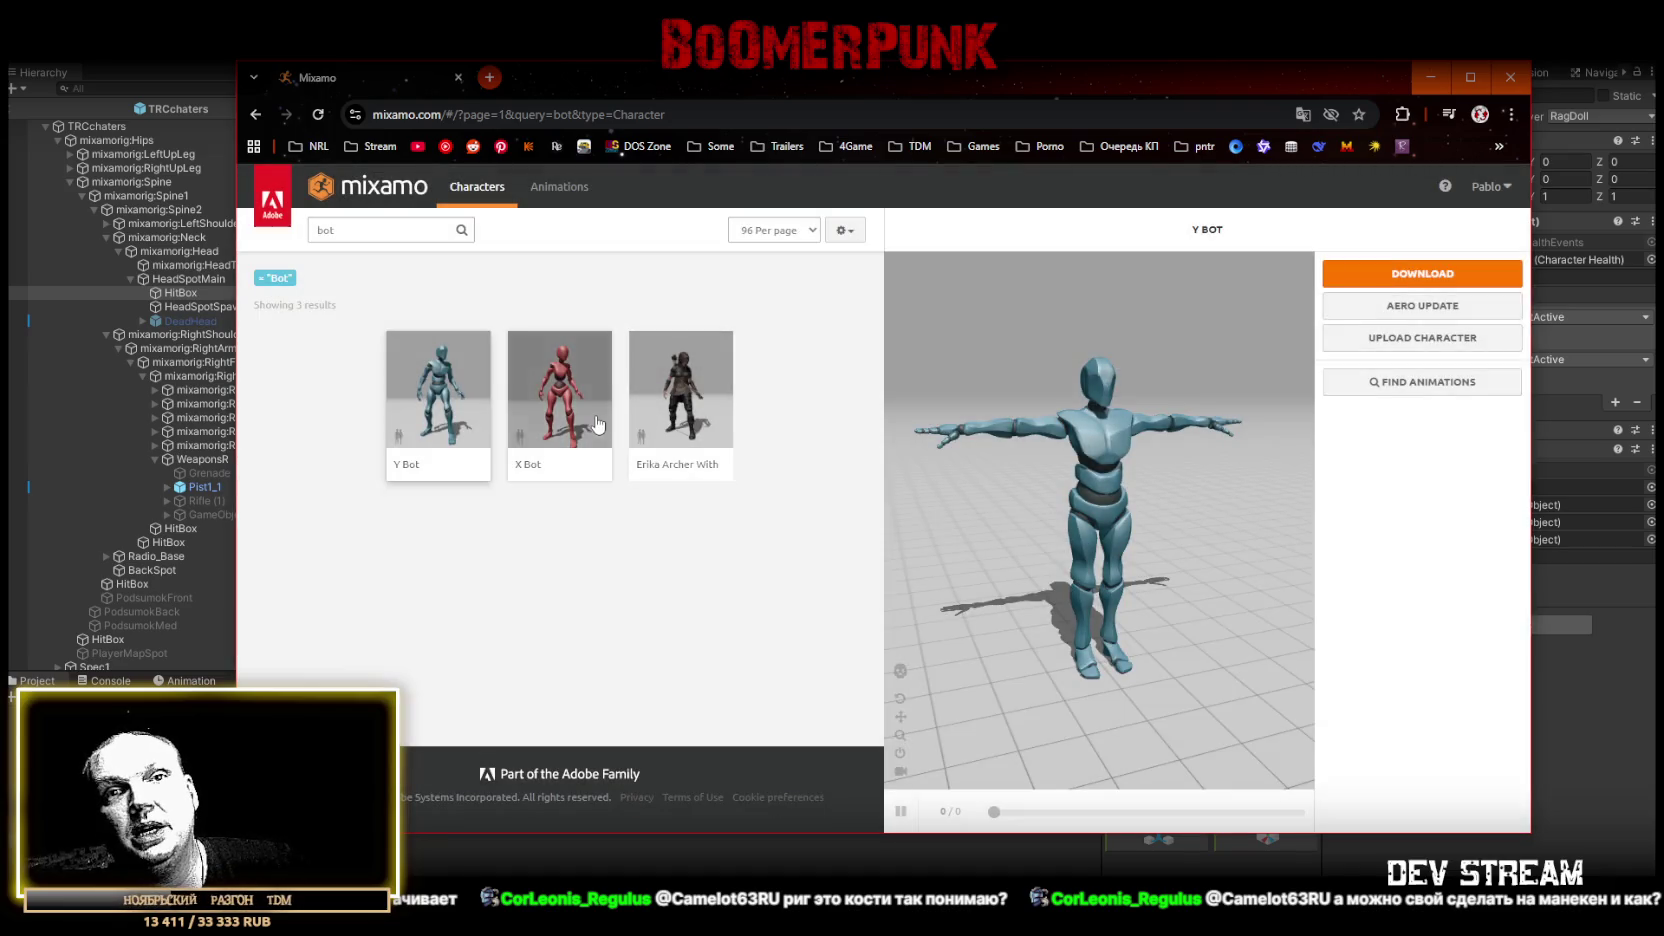
- Look at the Upload Character dialog, close it, and return to Unity
click(1401, 338)
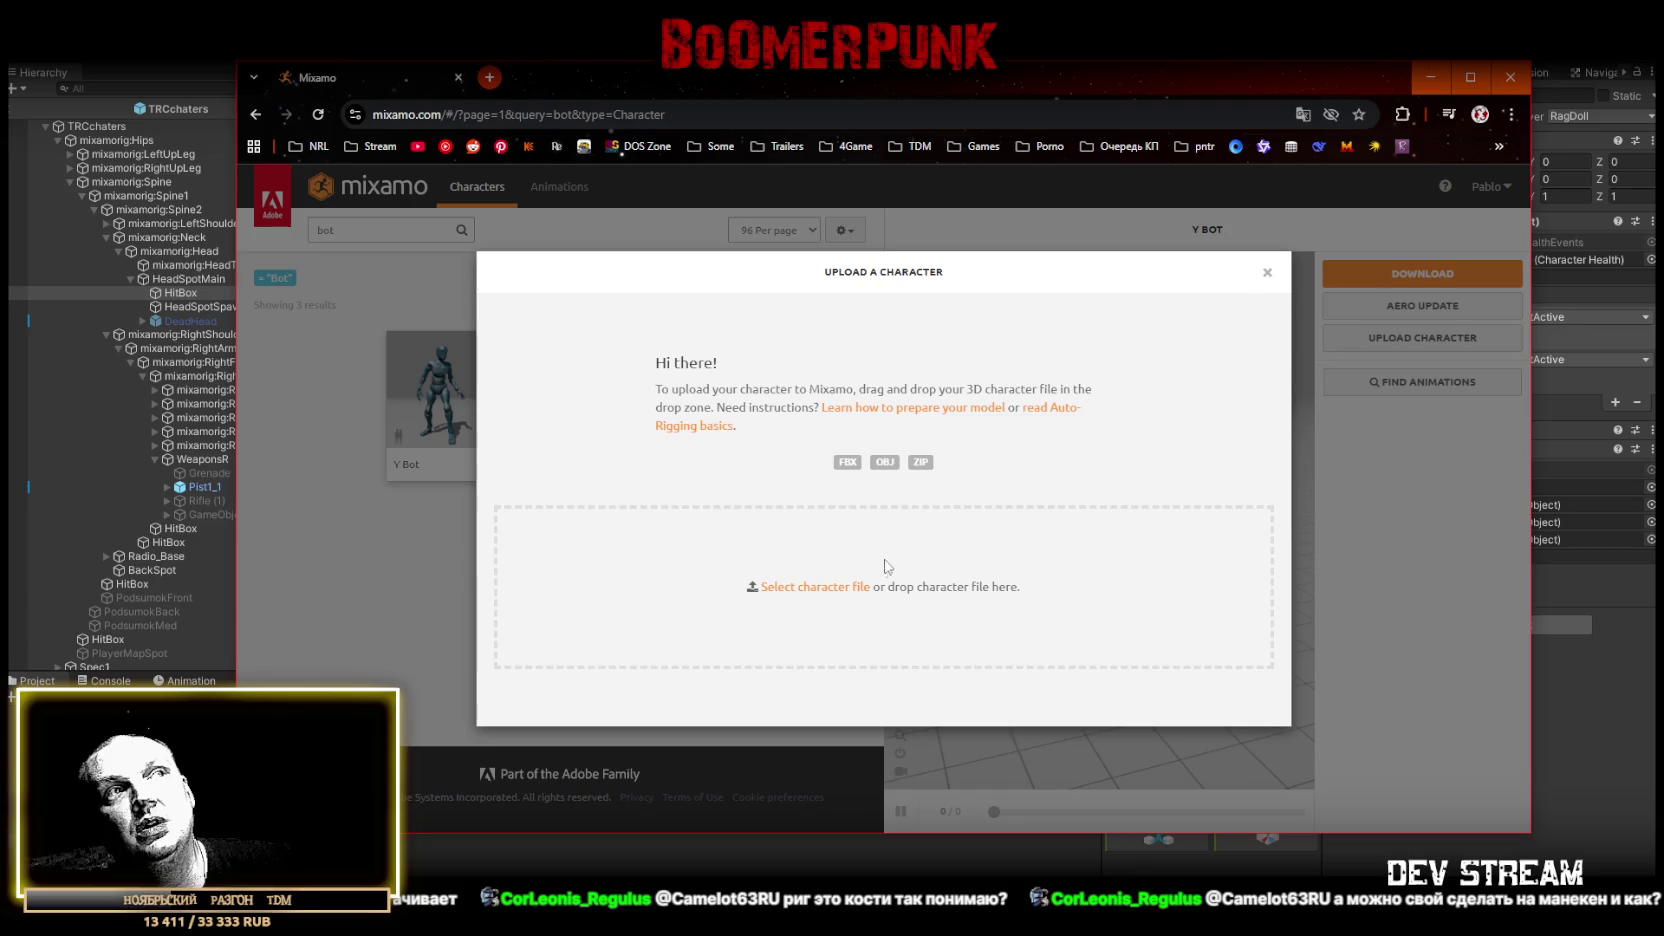
click(1267, 272)
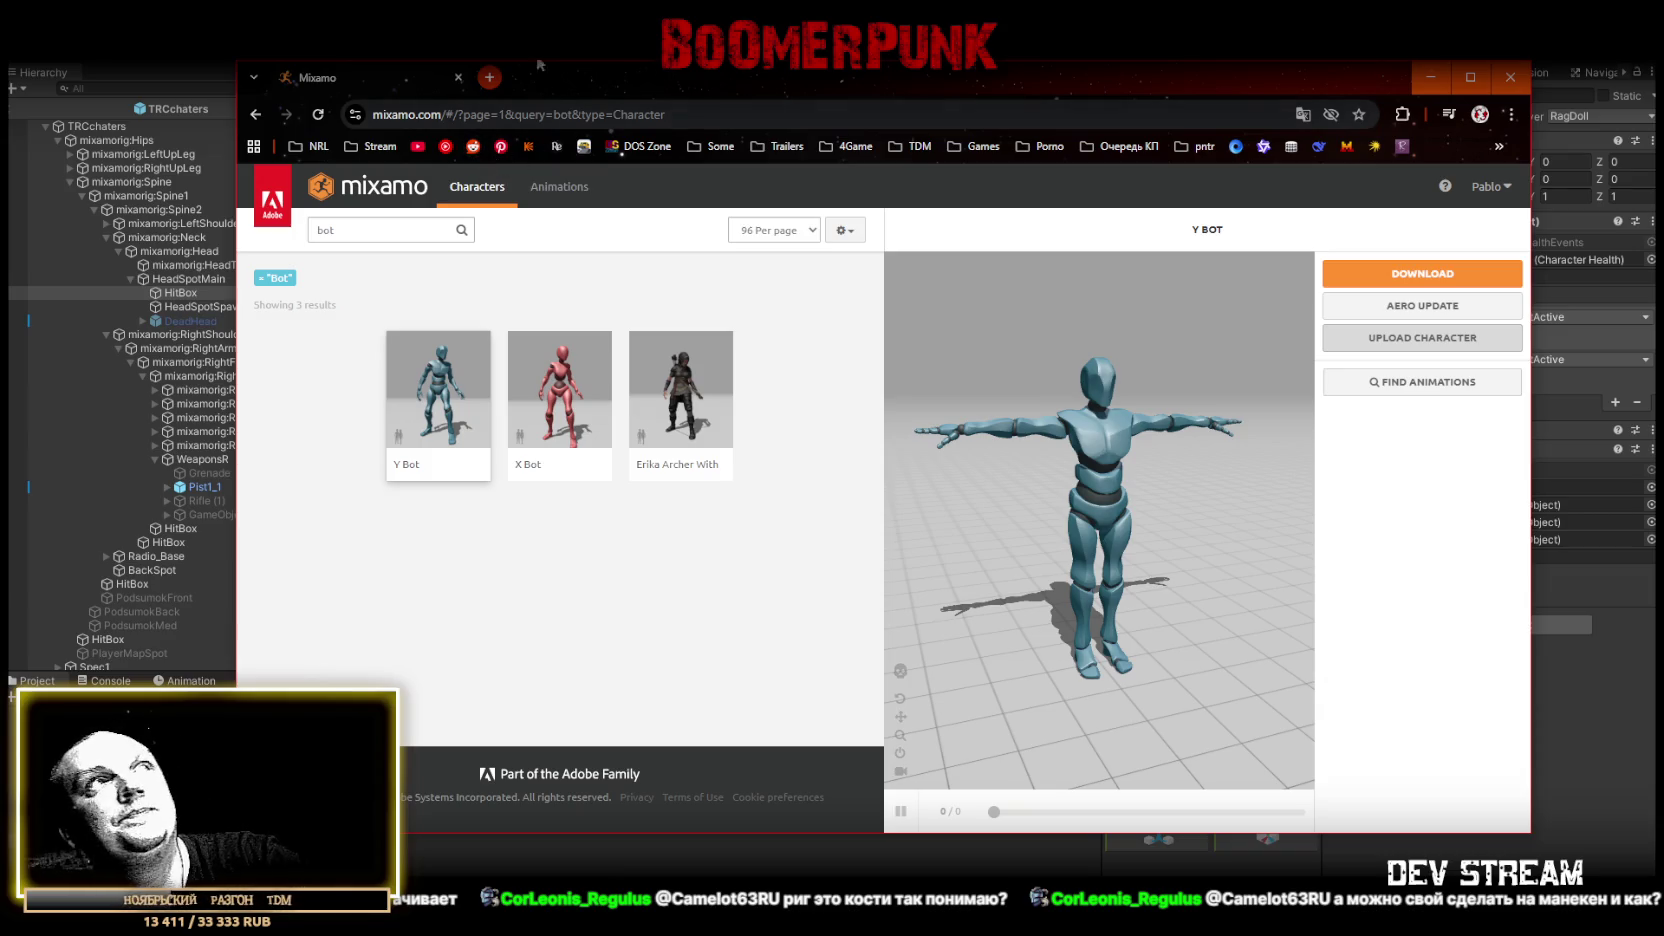
key(alt+Tab)
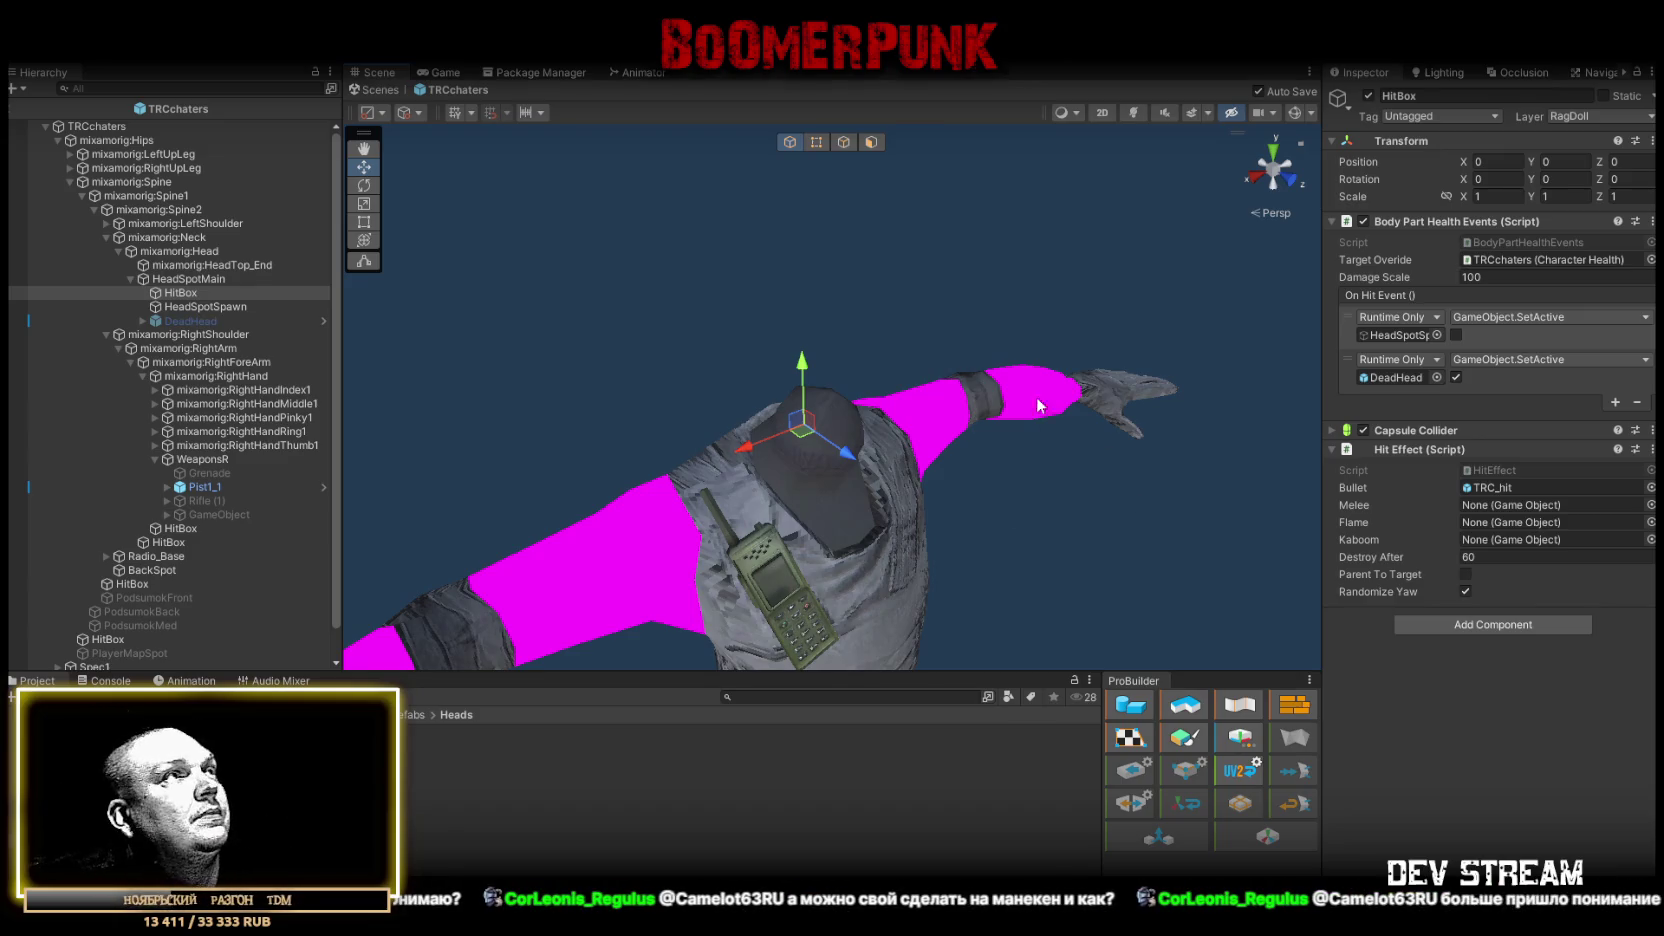
- Orbit to a front view and select Pist1_1 to show its glock18-2 and p228-1 gun sounds
drag(1038, 405, 900, 360)
scroll(900, 360, down, 3)
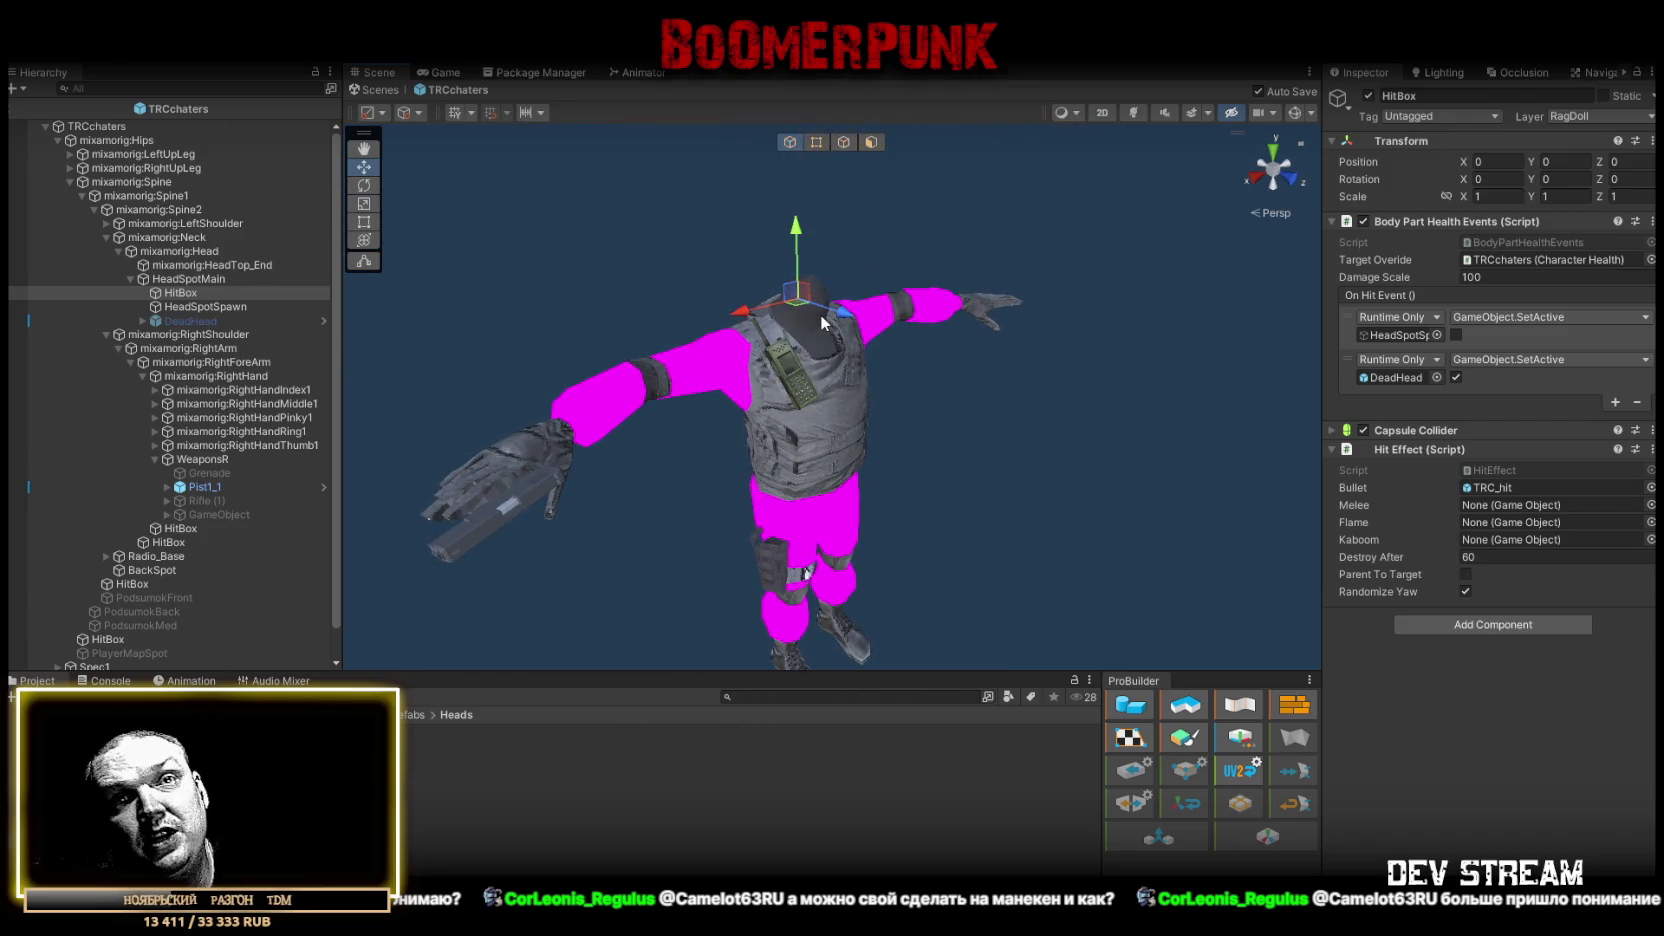
mouse_move(878, 413)
mouse_down()
mouse_move(865, 400)
mouse_move(868, 520)
mouse_move(868, 459)
mouse_up()
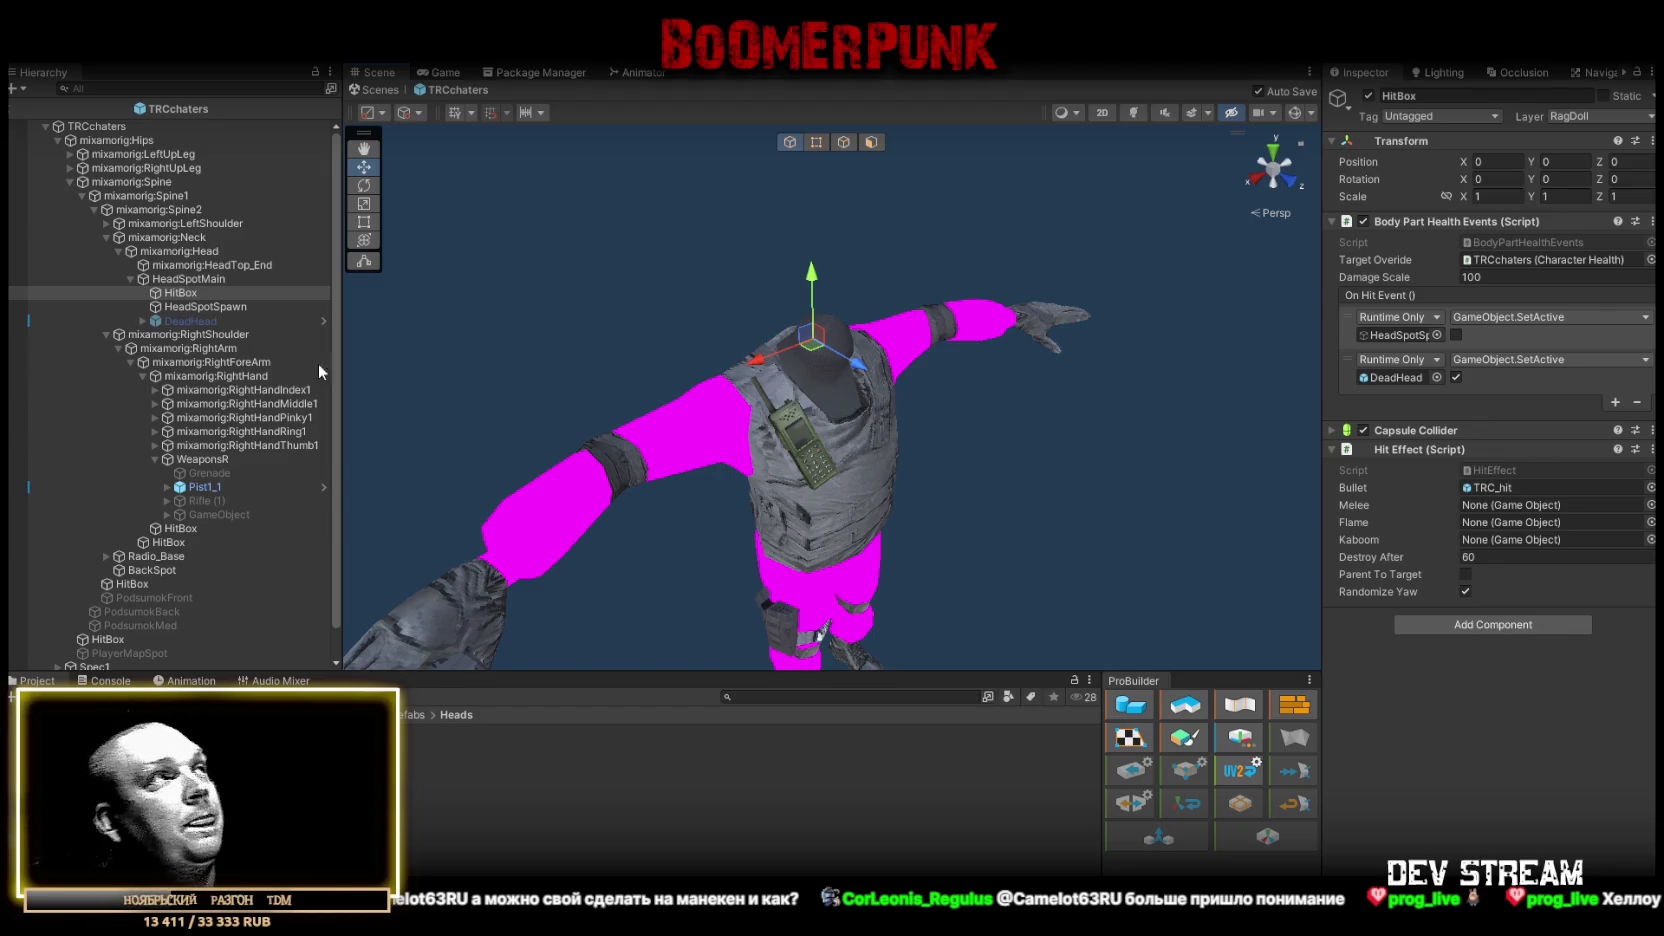
click(203, 487)
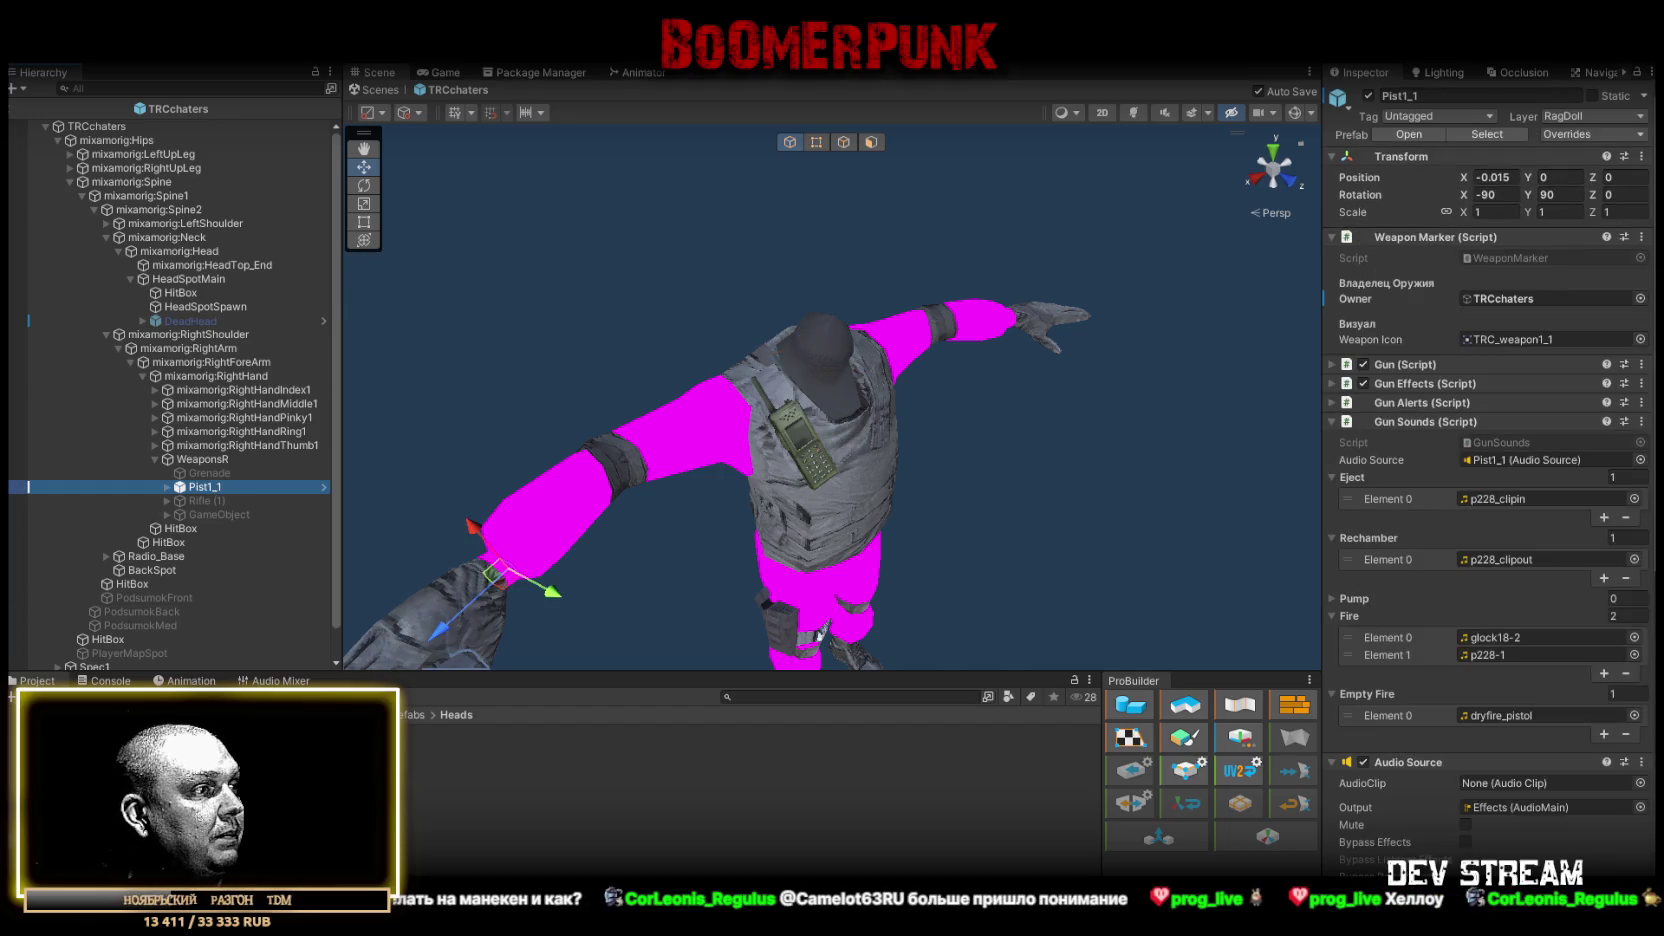